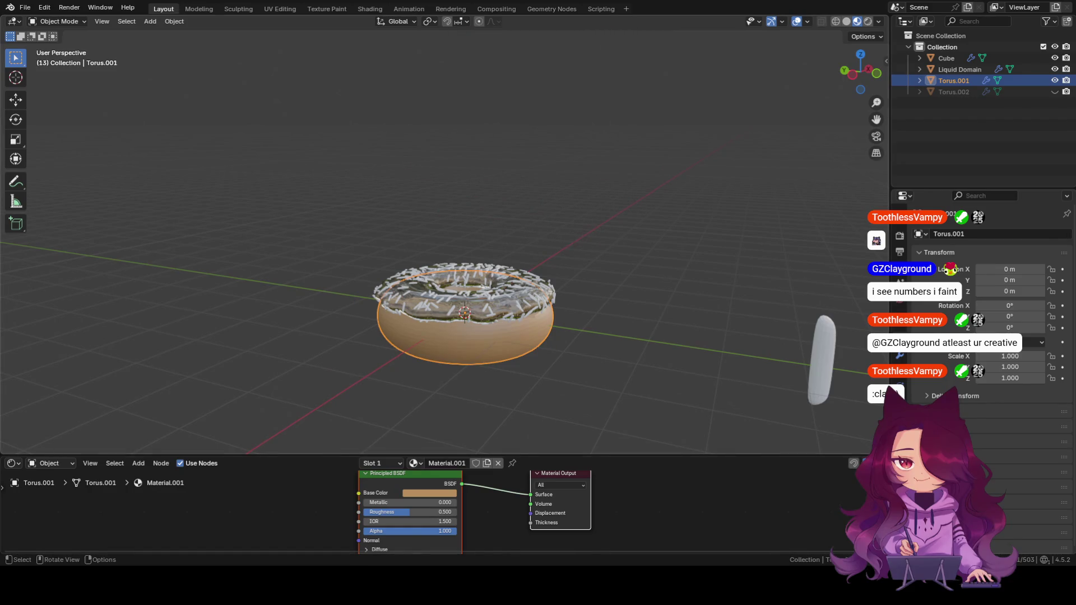
Assign the sprinkles object a new material with a bright yellow-green base colour.
{"action": "left_click", "coordinate": [831, 365]}
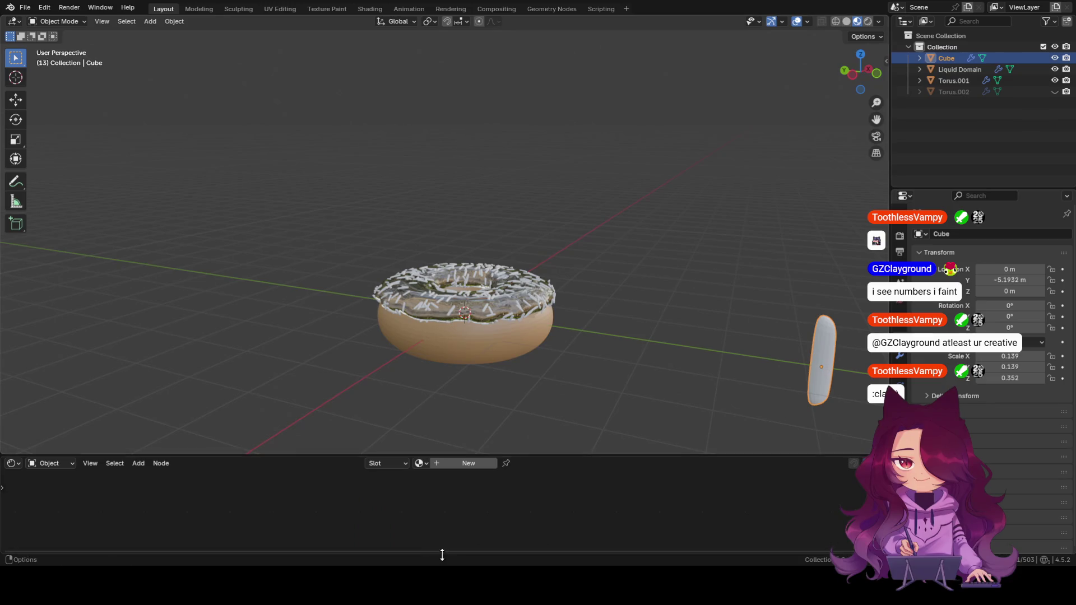
{"action": "left_click", "coordinate": [463, 463]}
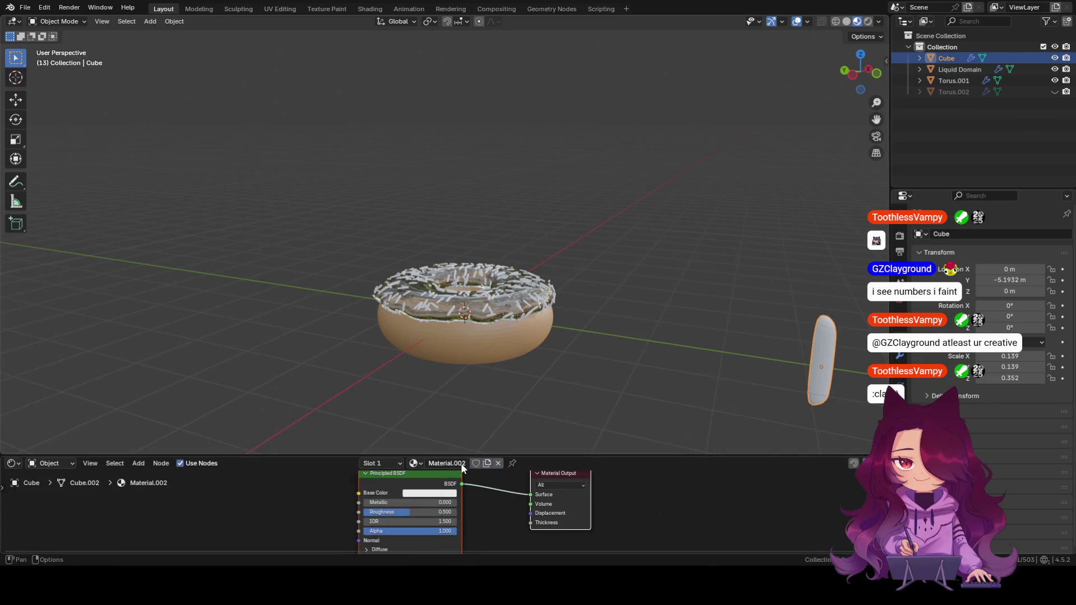
{"action": "left_click", "coordinate": [434, 493]}
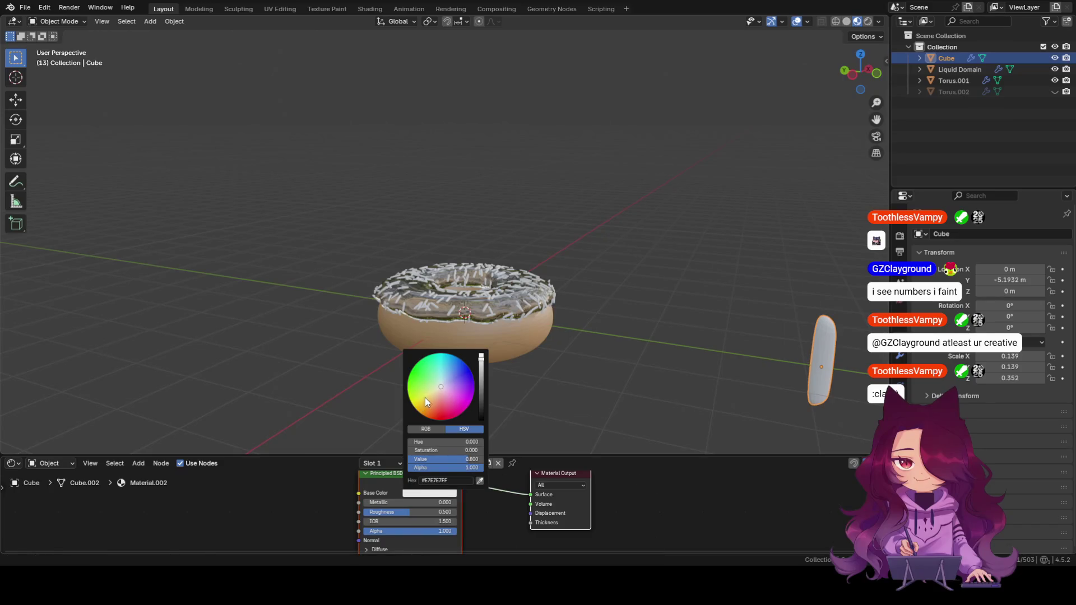
{"action": "left_click", "coordinate": [425, 397]}
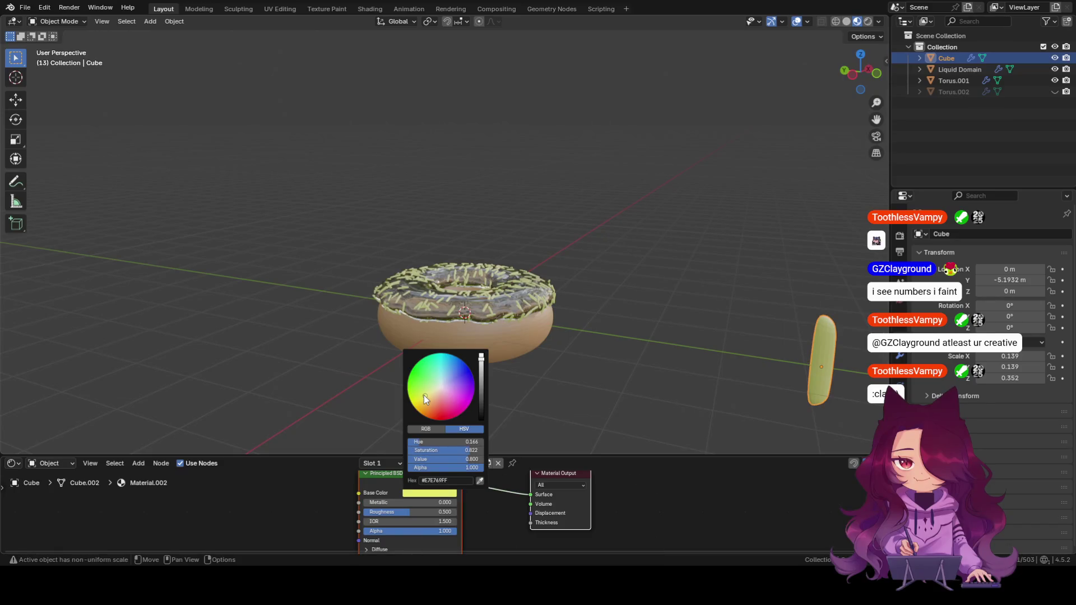
{"action": "left_click", "coordinate": [481, 357]}
{"action": "mouse_move", "coordinate": [438, 442]}
{"action": "left_mouse_down"}
{"action": "mouse_move", "coordinate": [484, 450]}
{"action": "mouse_move", "coordinate": [472, 450]}
{"action": "left_mouse_up"}
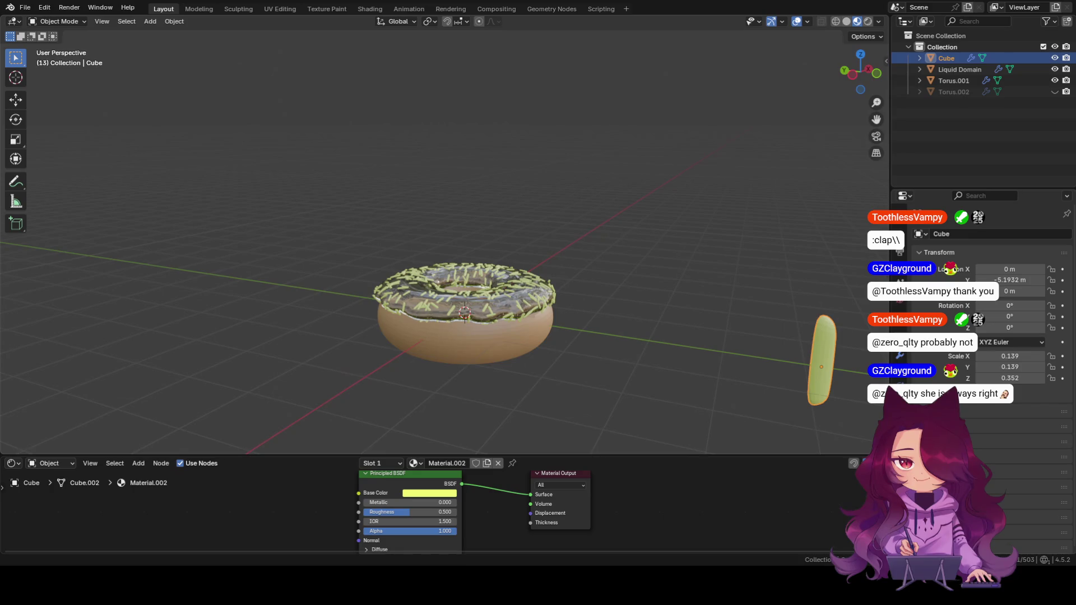
Show the node details sidebar (N) and drag the shader editor taller.
{"action": "right_click", "coordinate": [62, 497]}
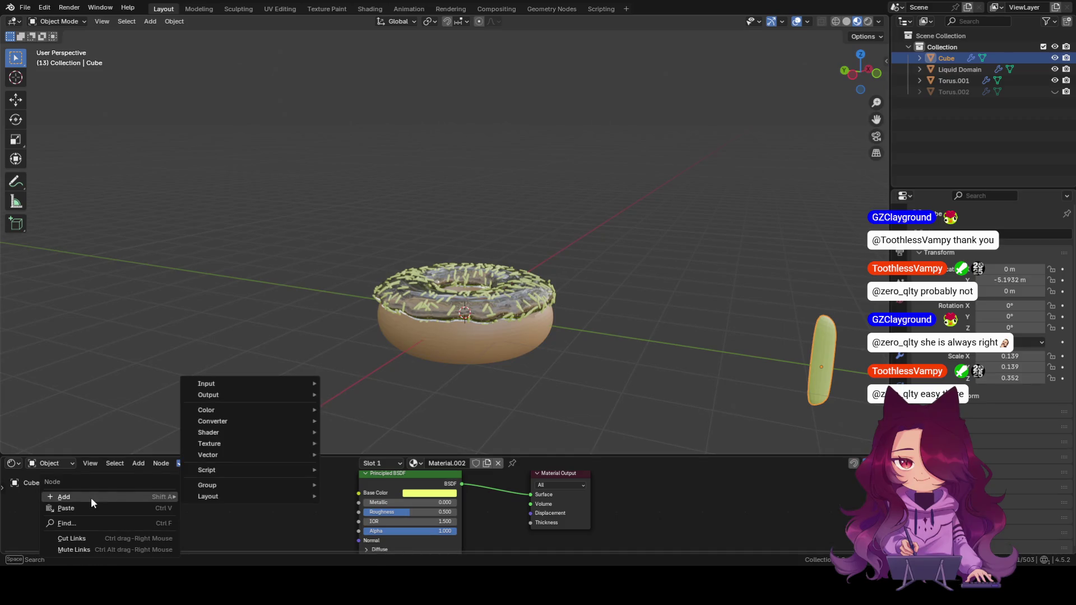
{"action": "left_click", "coordinate": [230, 521]}
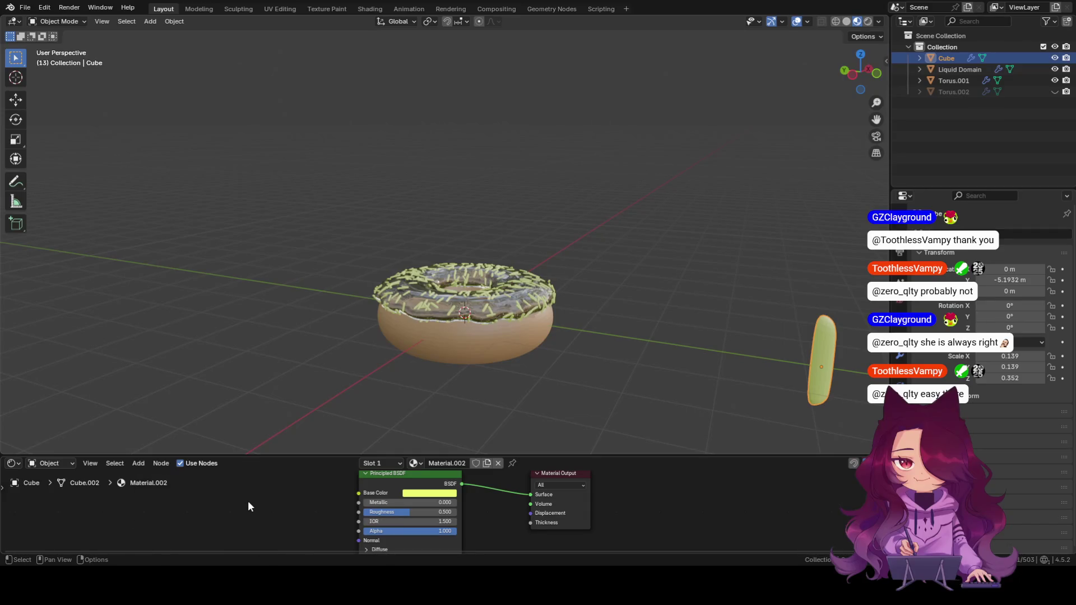
{"action": "key", "text": "n"}
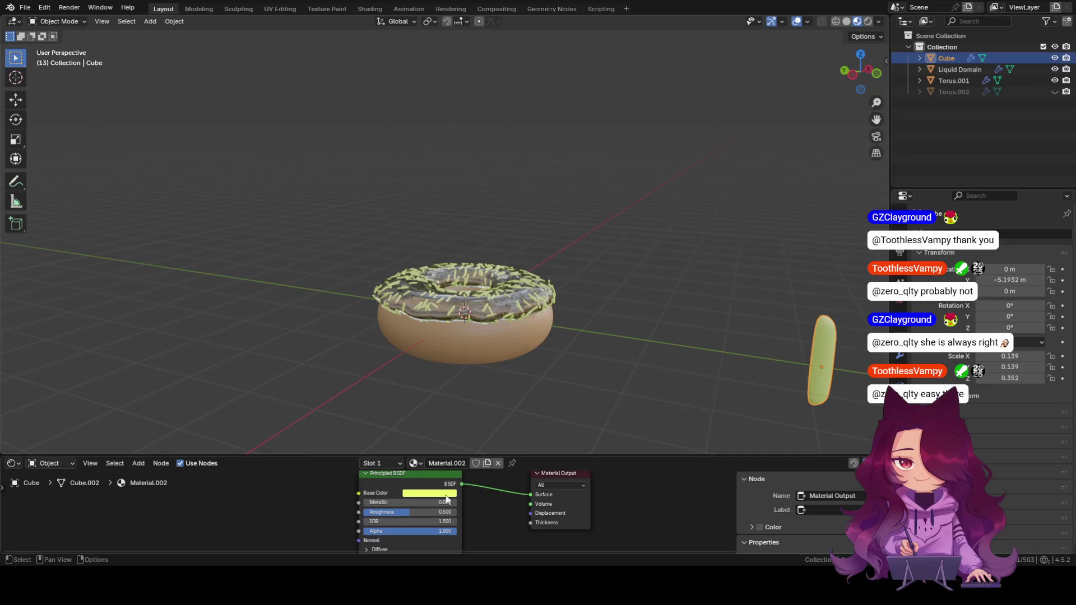
{"action": "right_click", "coordinate": [267, 514]}
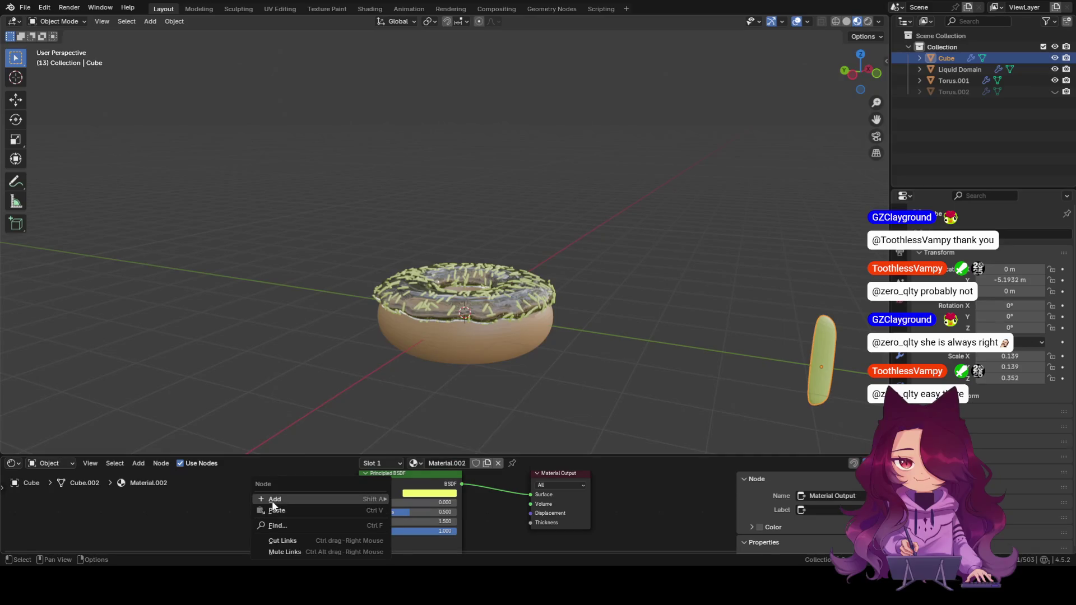
{"action": "right_click", "coordinate": [252, 498]}
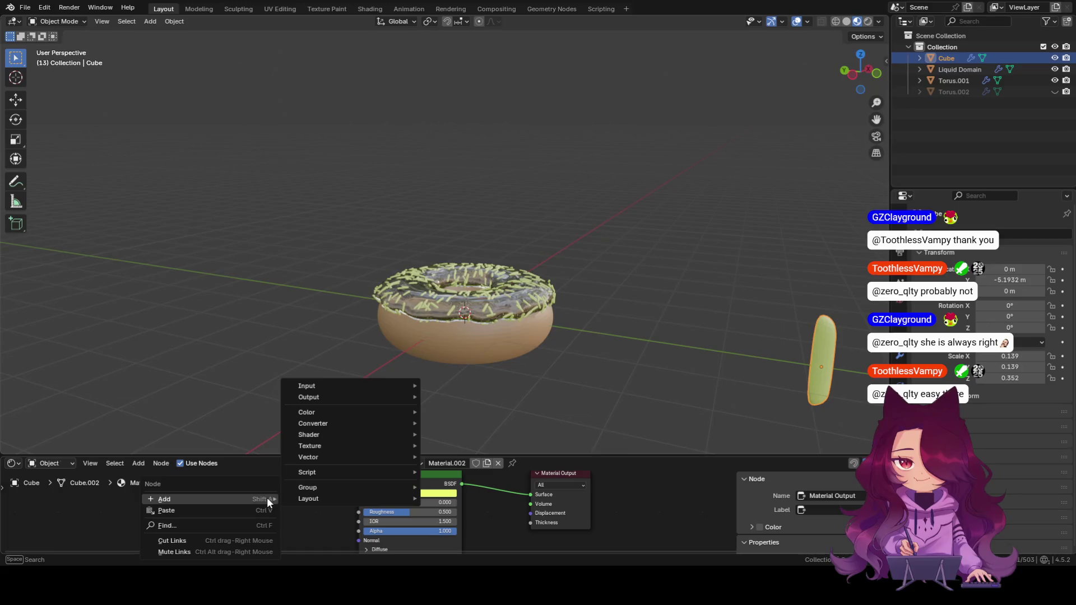
{"action": "mouse_move", "coordinate": [307, 386]}
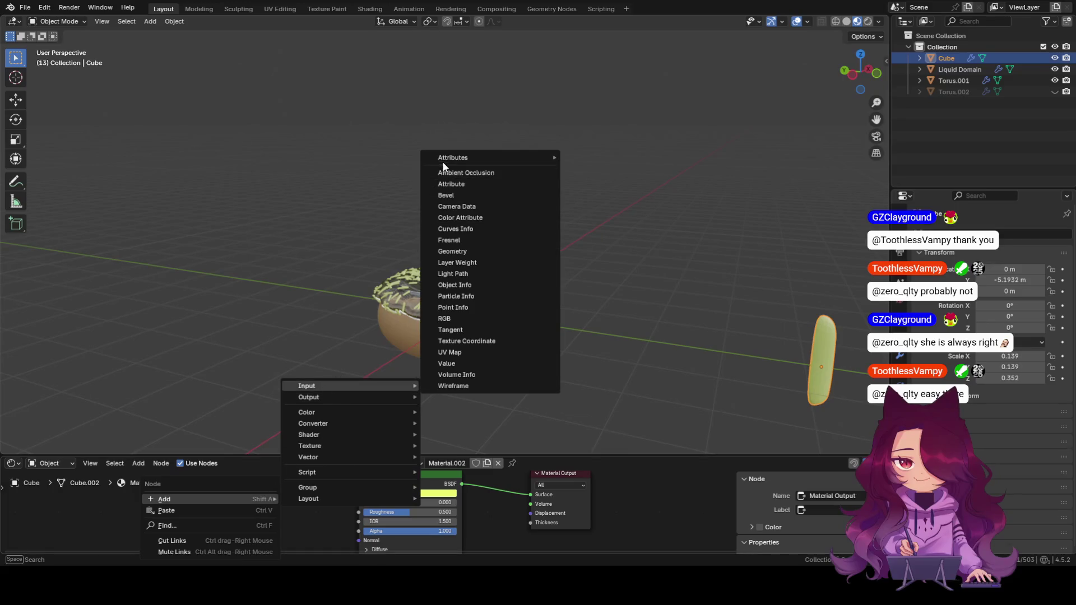
{"action": "left_click_drag", "start_coordinate": [563, 455], "coordinate": [564, 277]}
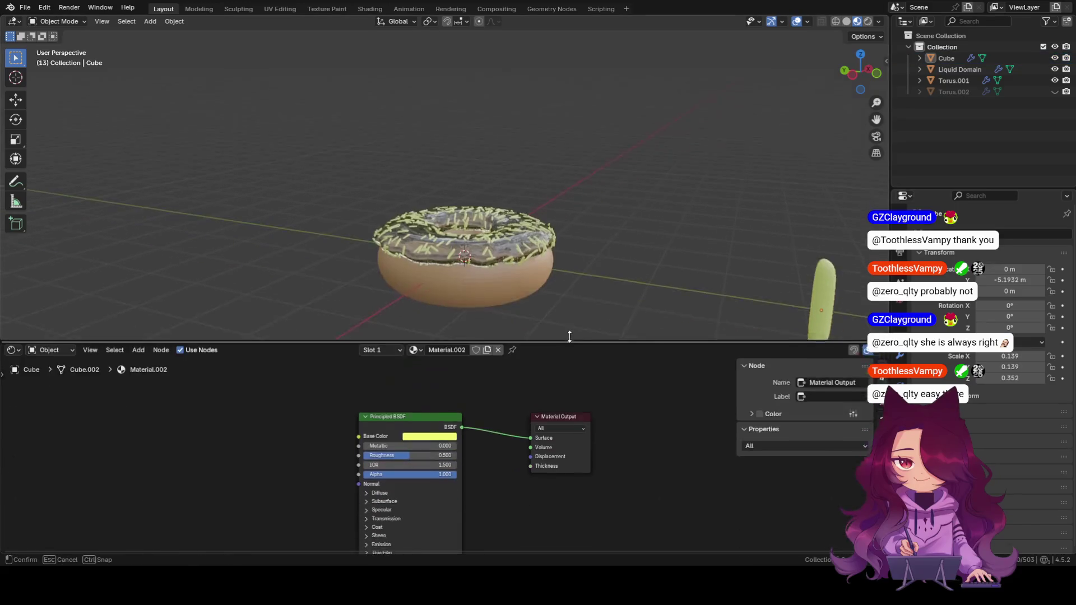
{"action": "scroll", "coordinate": [591, 398], "scroll_direction": "down", "scroll_amount": 1}
{"action": "scroll", "coordinate": [304, 457], "scroll_direction": "up", "scroll_amount": 2}
{"action": "scroll", "coordinate": [360, 359], "scroll_direction": "up", "scroll_amount": 1}
{"action": "scroll", "coordinate": [324, 338], "scroll_direction": "down", "scroll_amount": 2}
{"action": "right_click", "coordinate": [209, 389]}
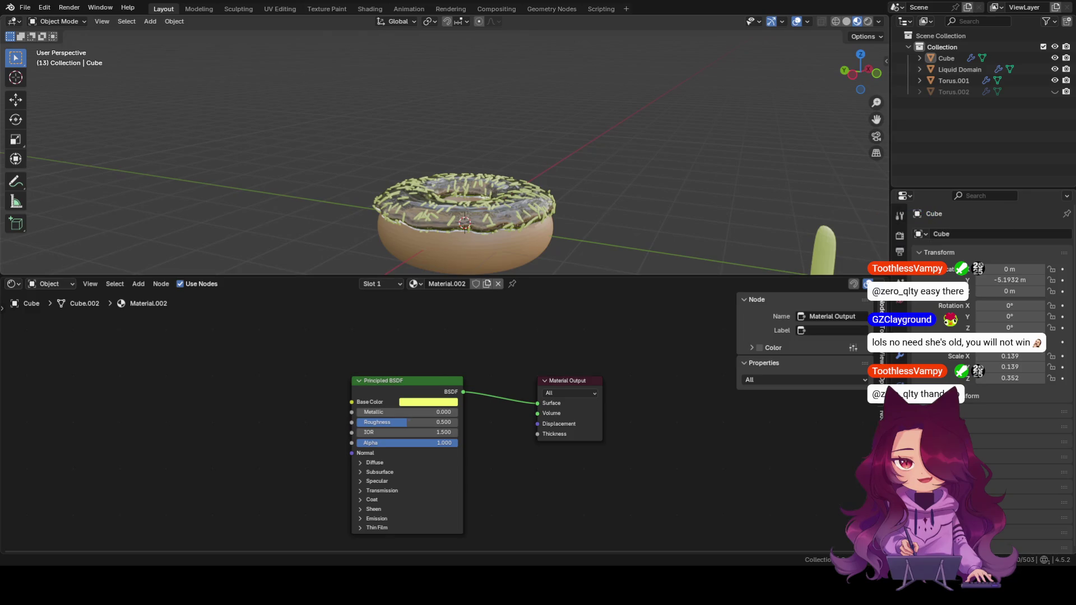
Add an Object Info node via search and move it well left of the Principled BSDF.
{"action": "key", "text": "shift+a"}
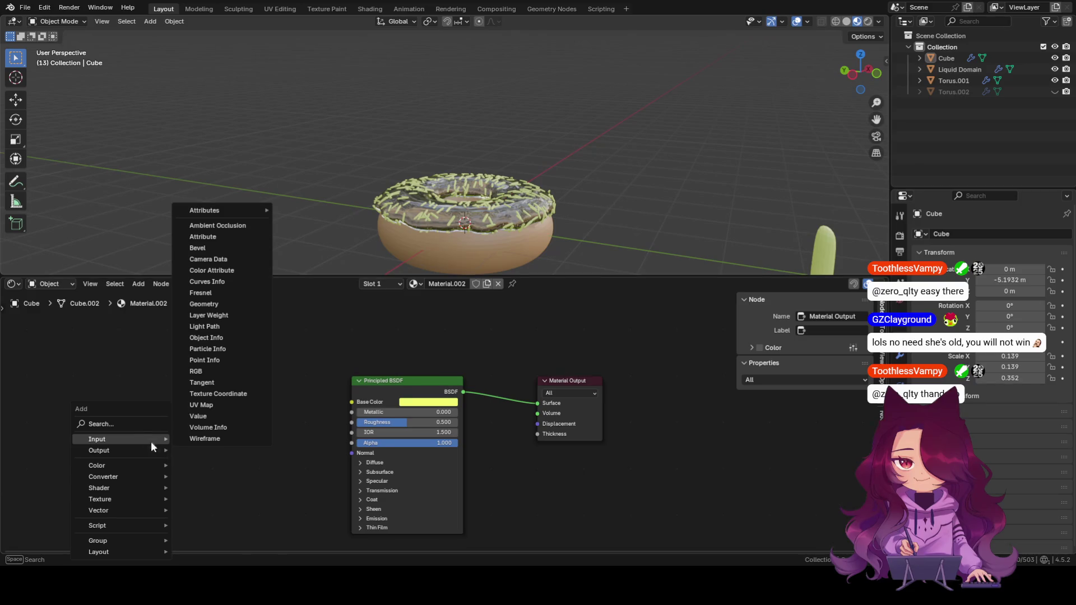
{"action": "left_click", "coordinate": [126, 425]}
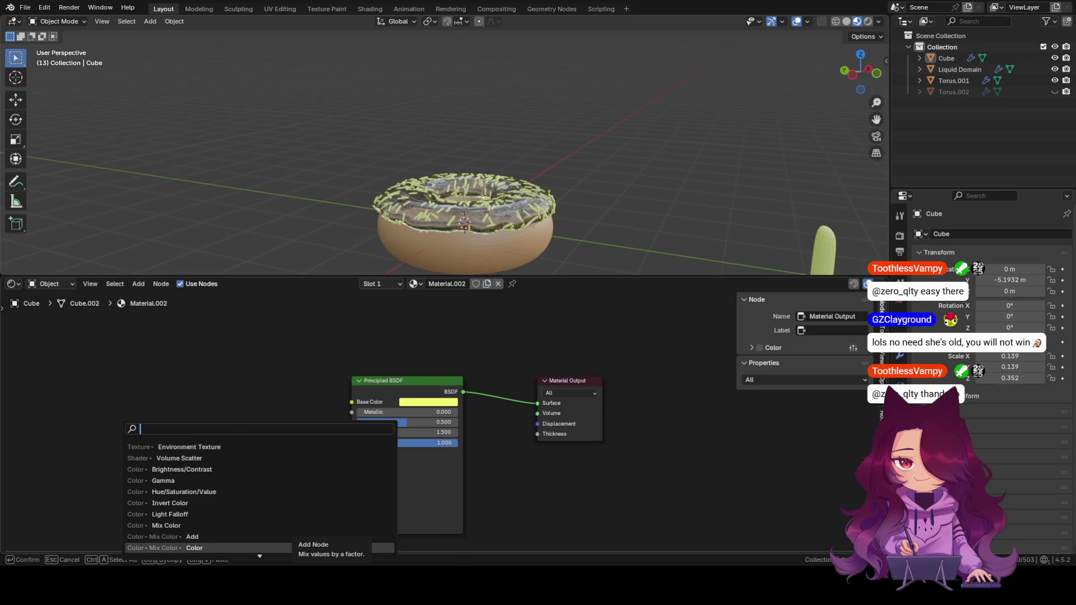
{"action": "key", "text": "Down"}
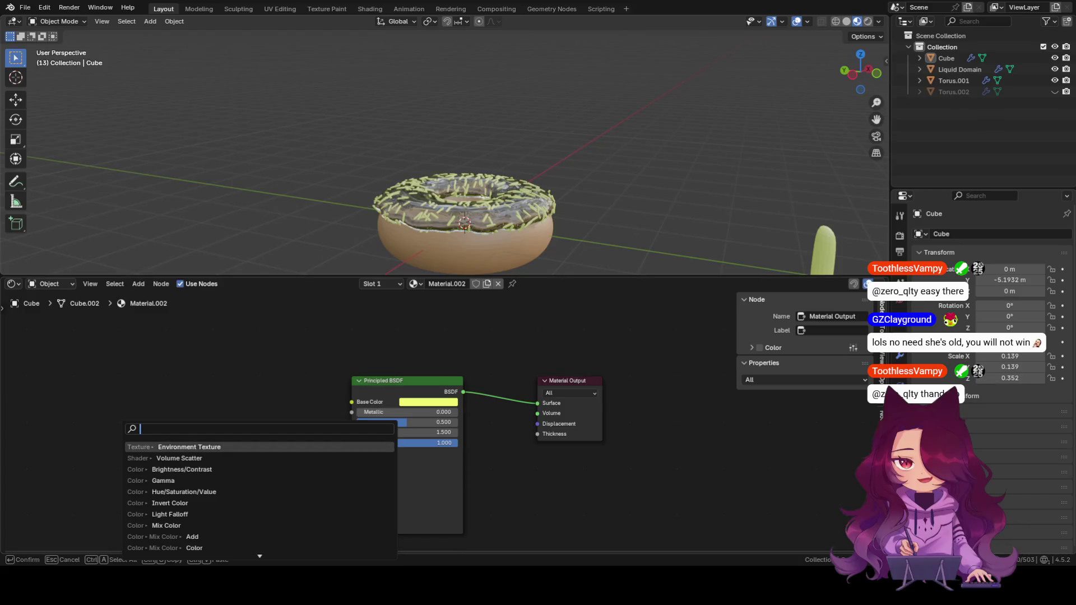
{"action": "type", "text": "obje"}
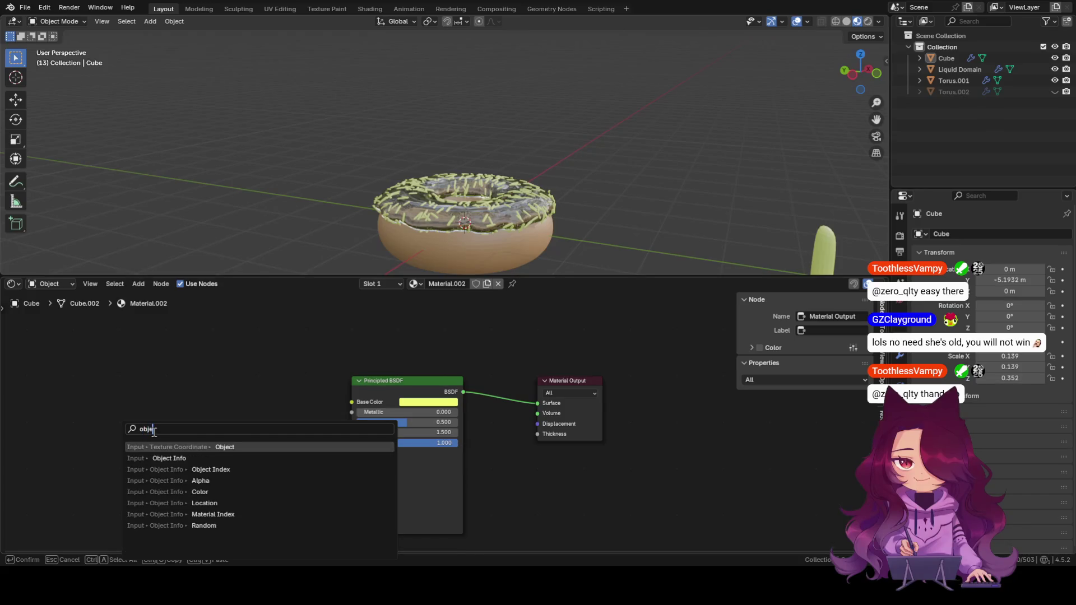
{"action": "left_click", "coordinate": [151, 459]}
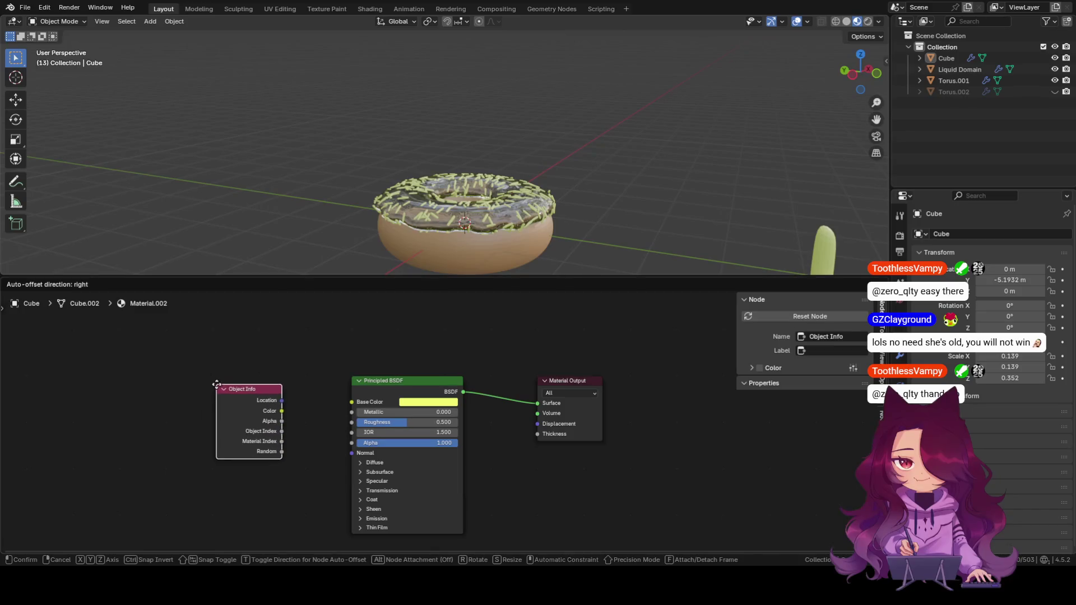
{"action": "left_click", "coordinate": [219, 393]}
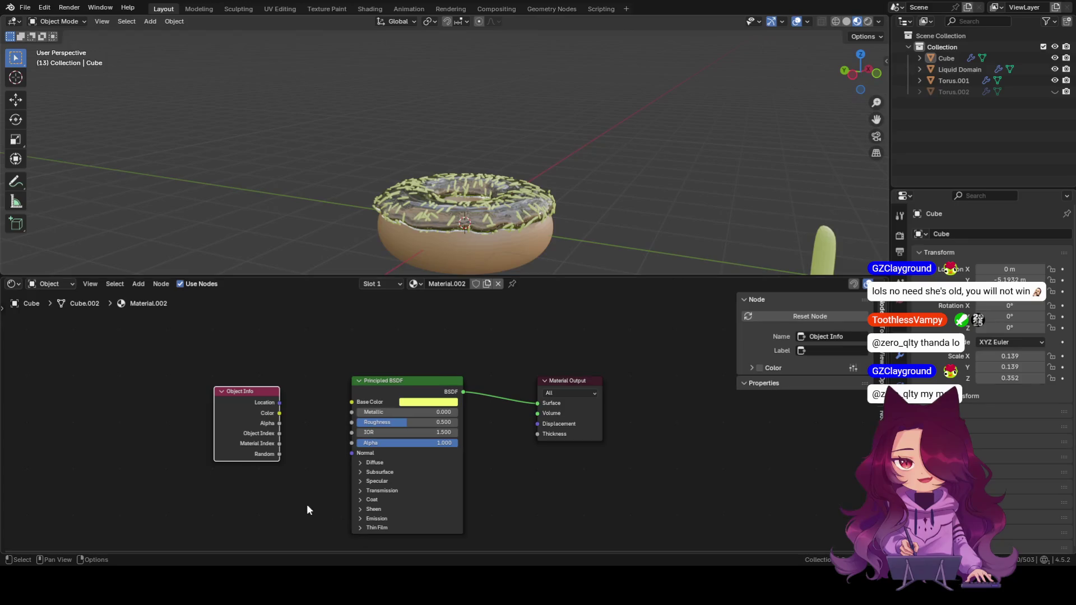
{"action": "left_click_drag", "start_coordinate": [247, 401], "coordinate": [106, 389]}
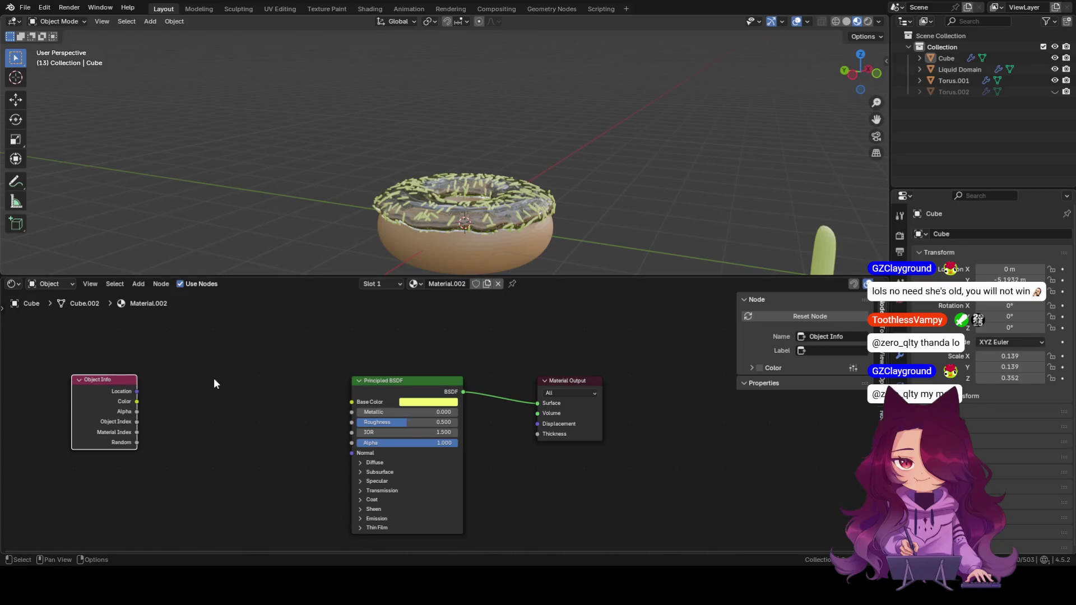
Add a Hue/Saturation/Value node and wire Object Info's Random into its Hue input.
{"action": "key", "text": "shift+a"}
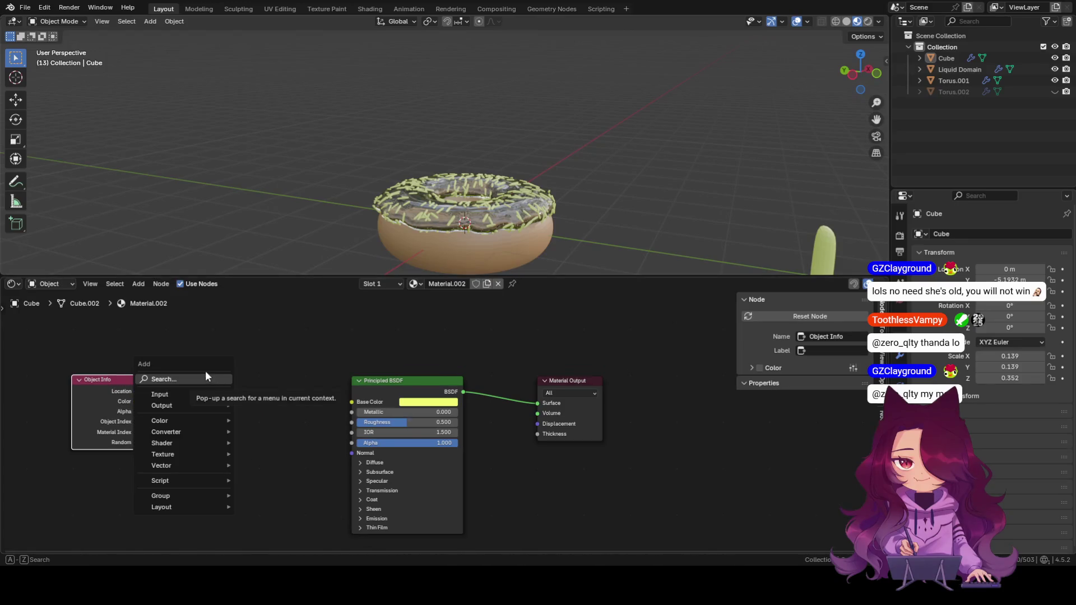
{"action": "left_click", "coordinate": [205, 371]}
{"action": "type", "text": "hue s"}
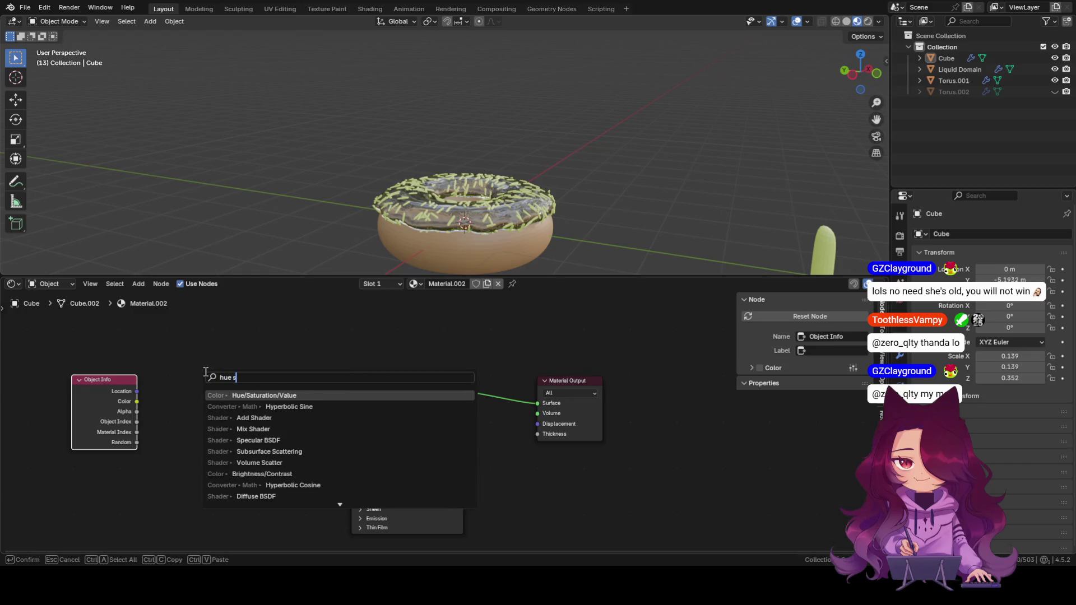
{"action": "left_click", "coordinate": [303, 395]}
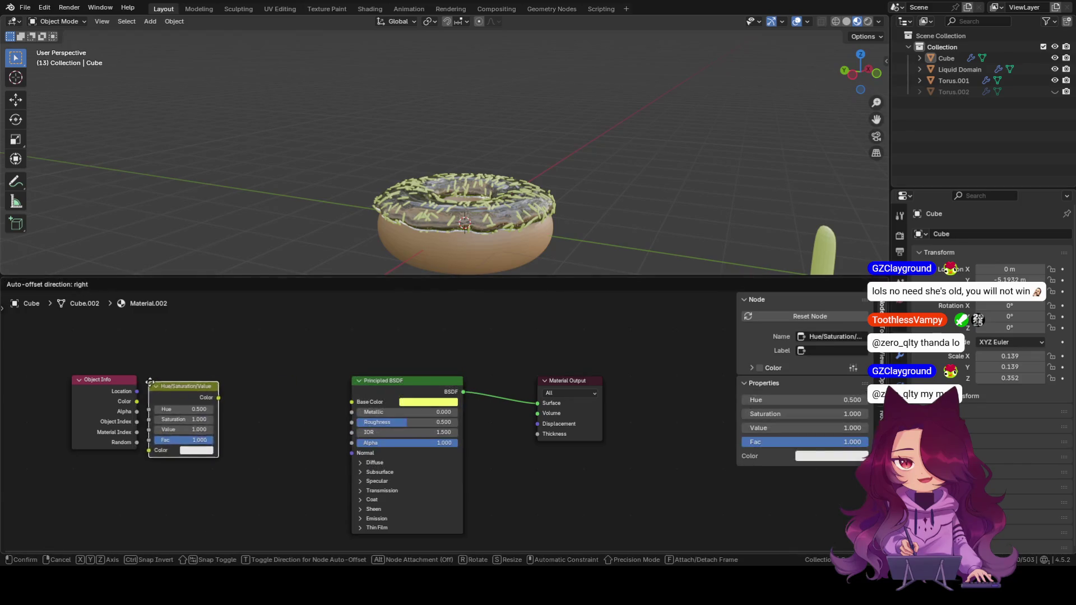
{"action": "left_click", "coordinate": [230, 386]}
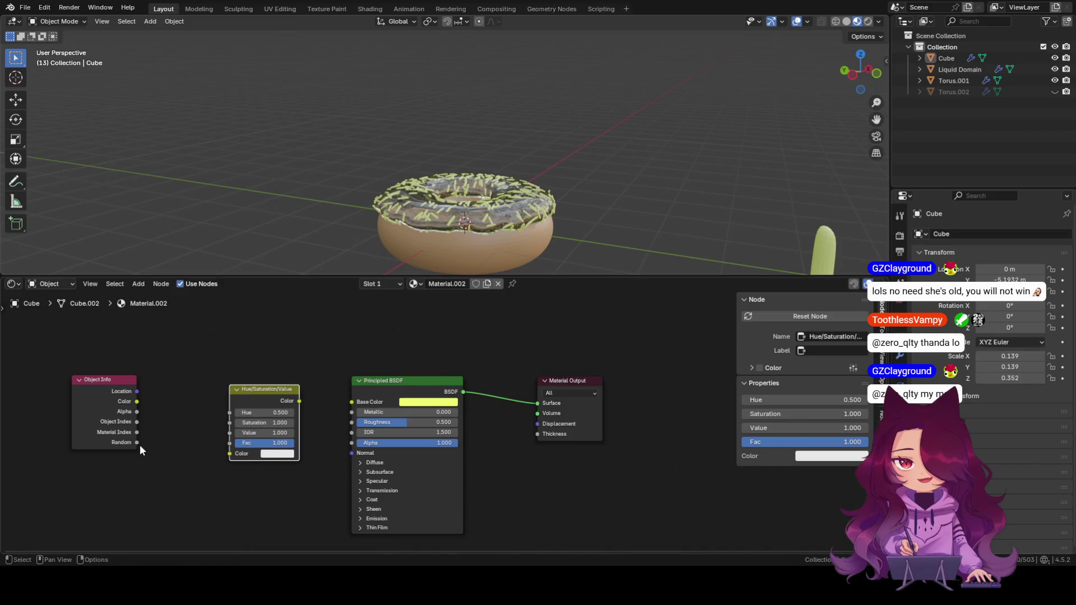
{"action": "left_click_drag", "start_coordinate": [136, 443], "coordinate": [229, 413]}
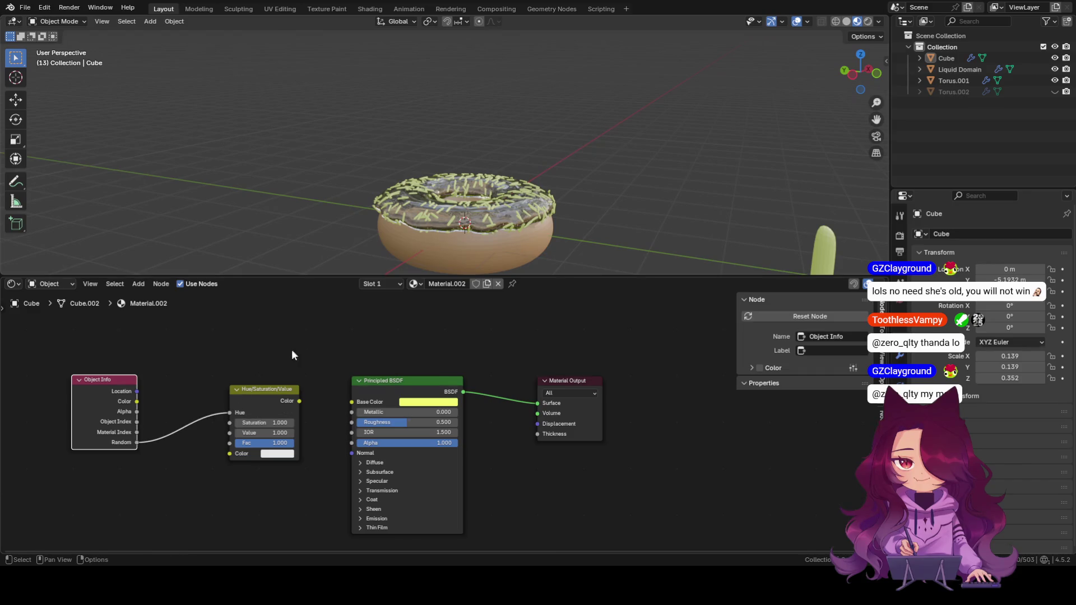
Set Base Color near-white and feed the HSV node's Color output into it.
{"action": "left_click", "coordinate": [441, 405]}
{"action": "left_click", "coordinate": [442, 288]}
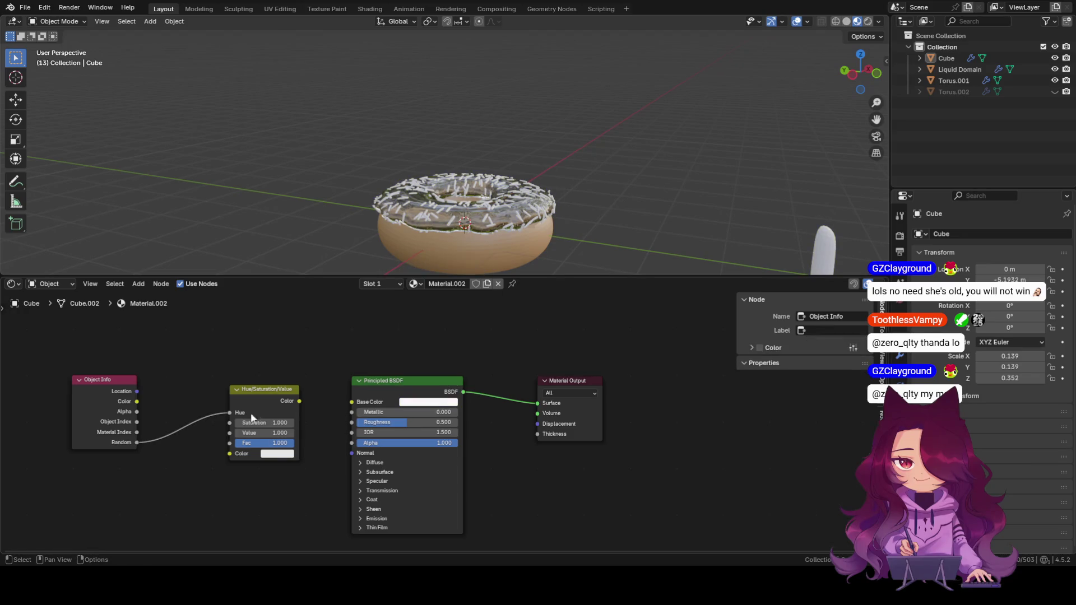
{"action": "left_click_drag", "start_coordinate": [300, 401], "coordinate": [351, 403]}
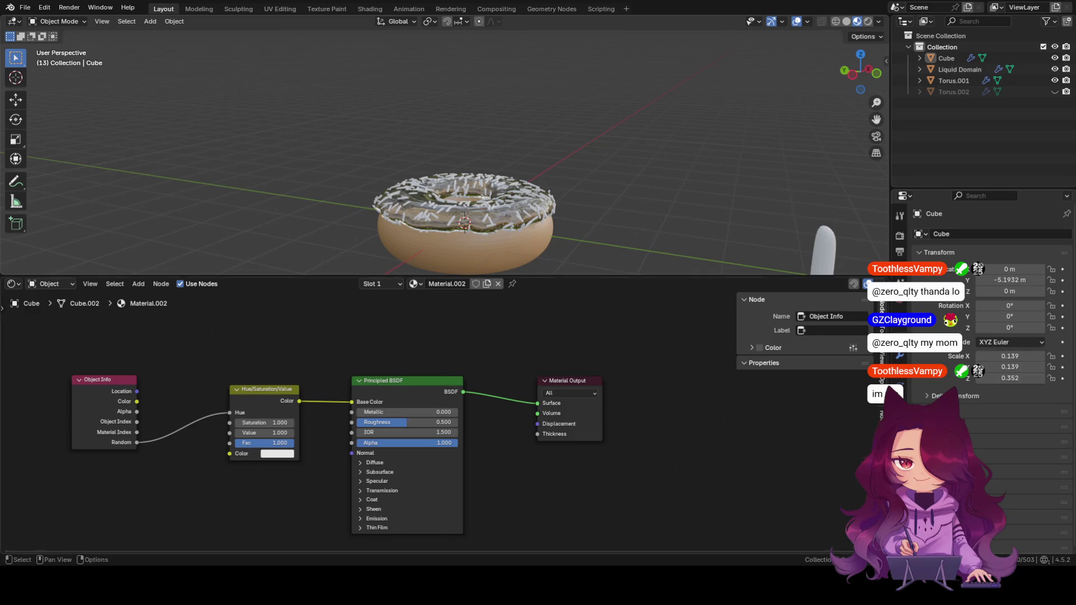
Raise HSV Saturation to 2.000, then expand the BSDF's Diffuse and Subsurface settings.
{"action": "left_click", "coordinate": [287, 396]}
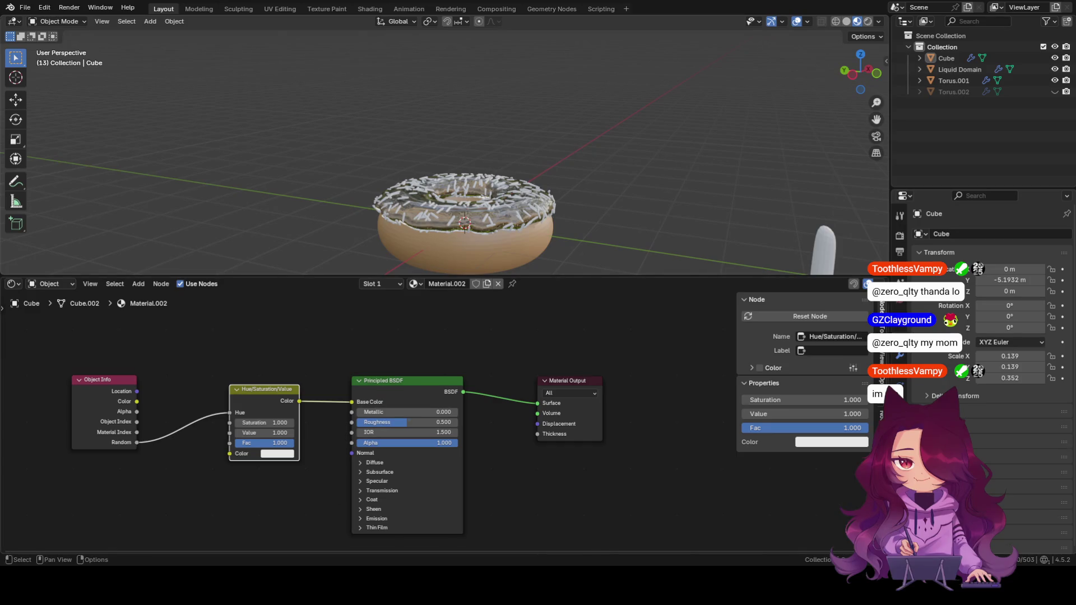
{"action": "mouse_move", "coordinate": [264, 422]}
{"action": "left_mouse_down"}
{"action": "mouse_move", "coordinate": [290, 421]}
{"action": "mouse_move", "coordinate": [286, 432]}
{"action": "left_mouse_up"}
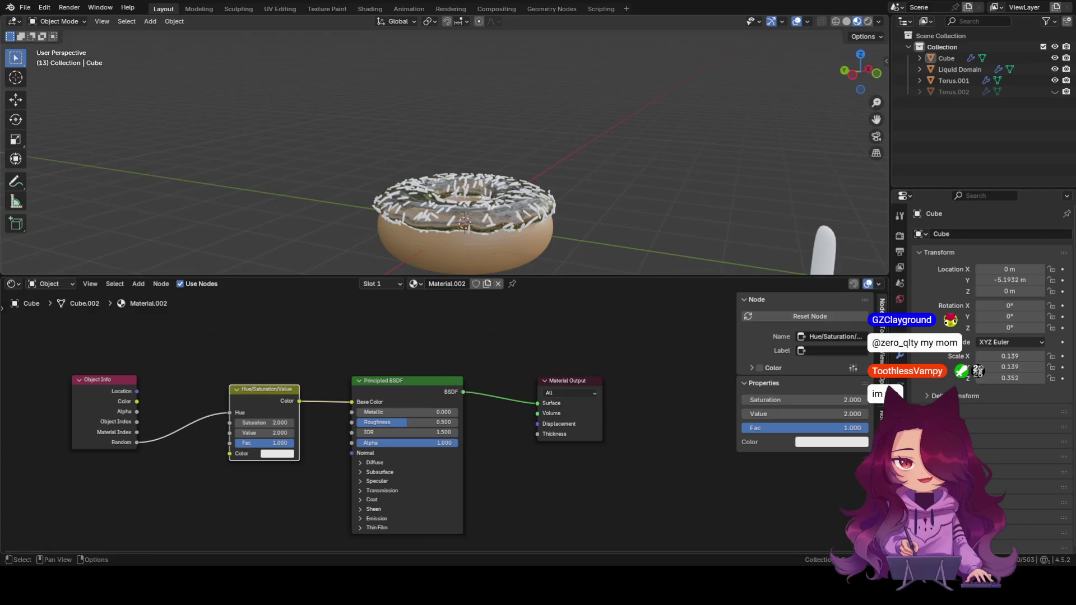
{"action": "left_click", "coordinate": [396, 381]}
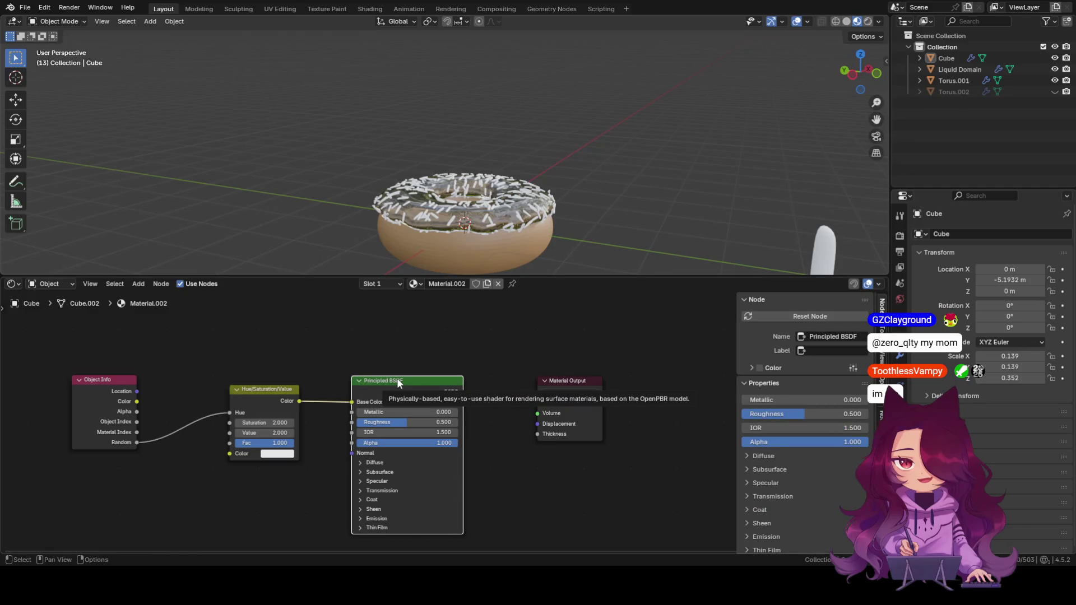
{"action": "left_click", "coordinate": [361, 462]}
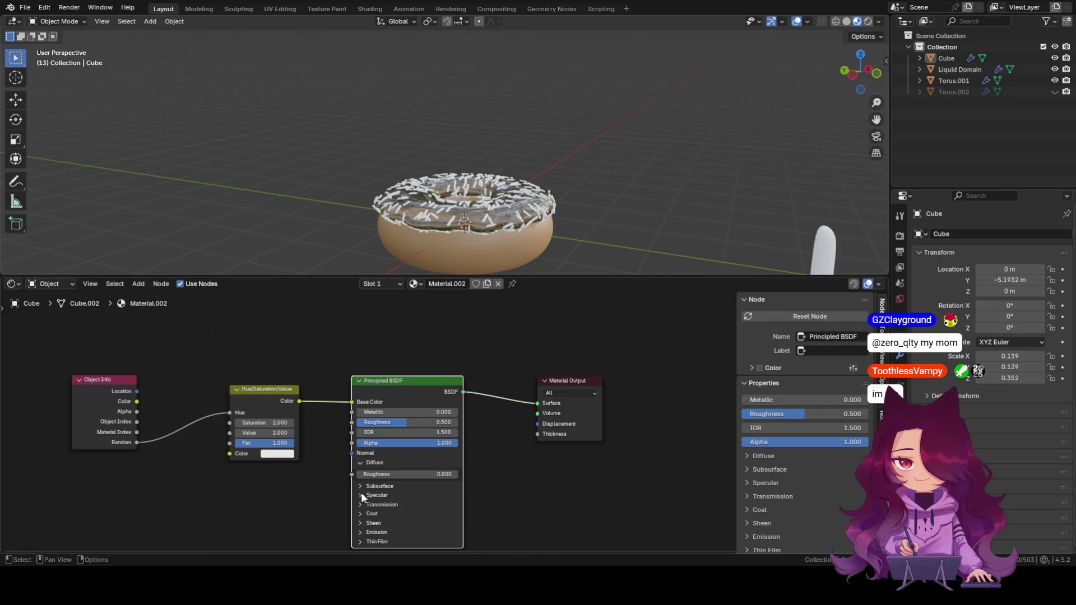
{"action": "left_click", "coordinate": [363, 486]}
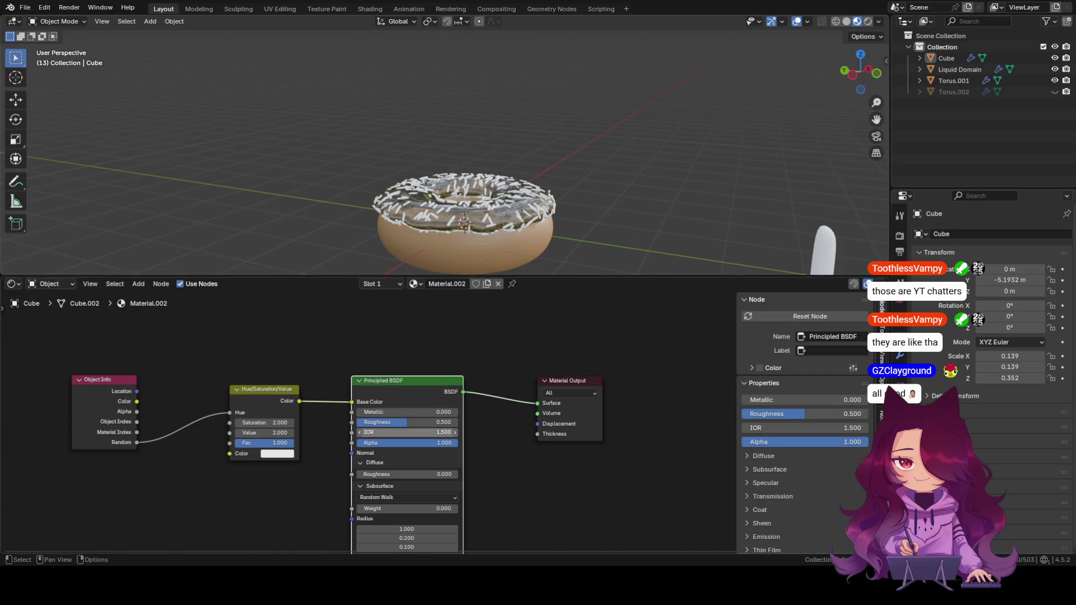
{"action": "scroll", "coordinate": [425, 424], "scroll_direction": "down", "scroll_amount": 2}
{"action": "scroll", "coordinate": [425, 425], "scroll_direction": "up", "scroll_amount": 1}
{"action": "scroll", "coordinate": [535, 413], "scroll_direction": "down", "scroll_amount": 2}
{"action": "scroll", "coordinate": [535, 413], "scroll_direction": "up", "scroll_amount": 2}
{"action": "scroll", "coordinate": [535, 413], "scroll_direction": "down", "scroll_amount": 2}
{"action": "middle_click_drag", "start_coordinate": [515, 490], "coordinate": [534, 413]}
{"action": "scroll", "coordinate": [411, 380], "scroll_direction": "up", "scroll_amount": 2}
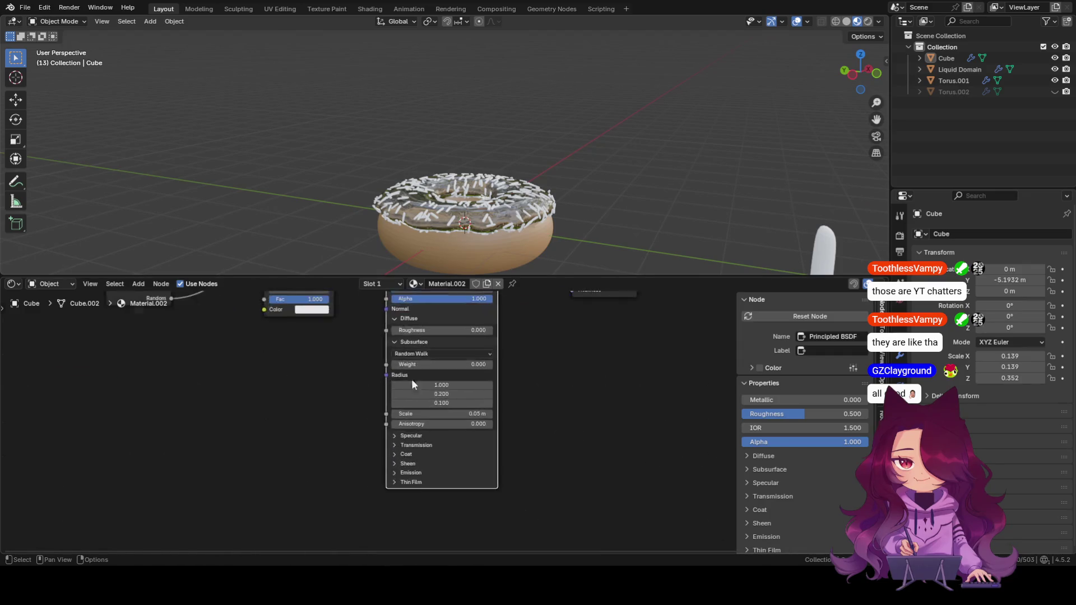
{"action": "scroll", "coordinate": [411, 379], "scroll_direction": "up", "scroll_amount": 1}
{"action": "scroll", "coordinate": [576, 409], "scroll_direction": "up", "scroll_amount": 1}
{"action": "scroll", "coordinate": [564, 484], "scroll_direction": "up", "scroll_amount": 1}
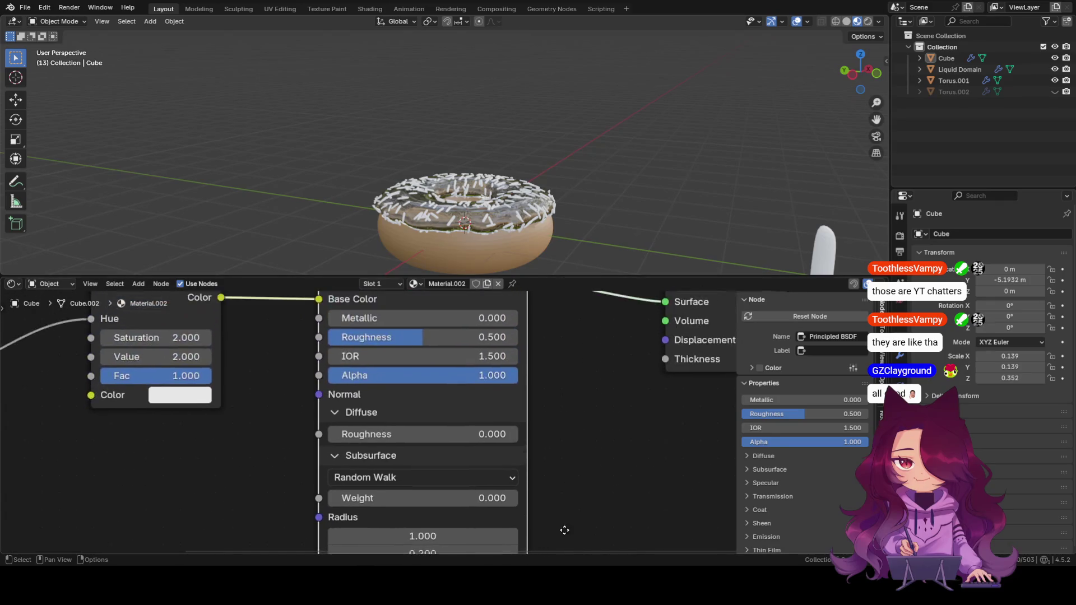
{"action": "middle_click_drag", "start_coordinate": [574, 424], "coordinate": [540, 368]}
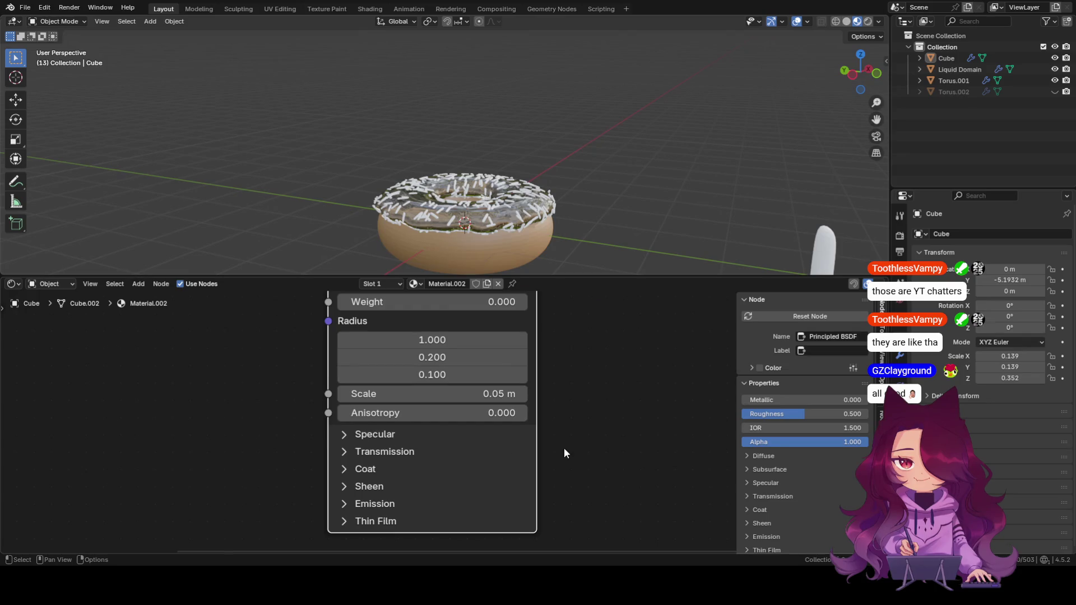
{"action": "scroll", "coordinate": [566, 448], "scroll_direction": "up", "scroll_amount": 5, "text": "shift"}
{"action": "scroll", "coordinate": [577, 363], "scroll_direction": "up", "scroll_amount": 5, "text": "shift"}
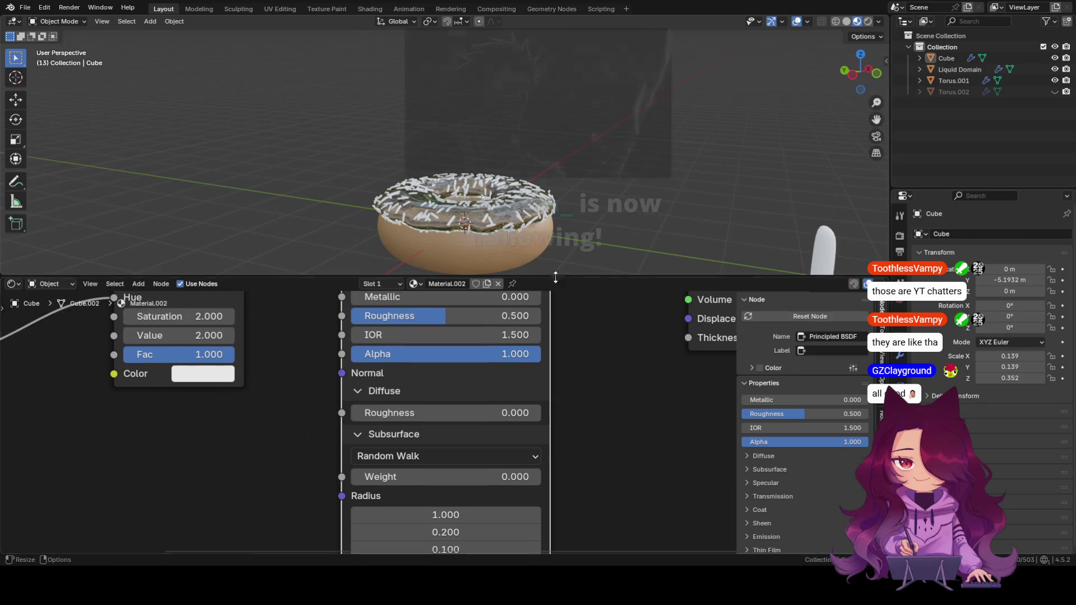
{"action": "scroll", "coordinate": [577, 362], "scroll_direction": "down", "scroll_amount": 2}
{"action": "scroll", "coordinate": [549, 395], "scroll_direction": "down", "scroll_amount": 3, "text": "shift"}
{"action": "scroll", "coordinate": [542, 511], "scroll_direction": "down", "scroll_amount": 3, "text": "shift"}
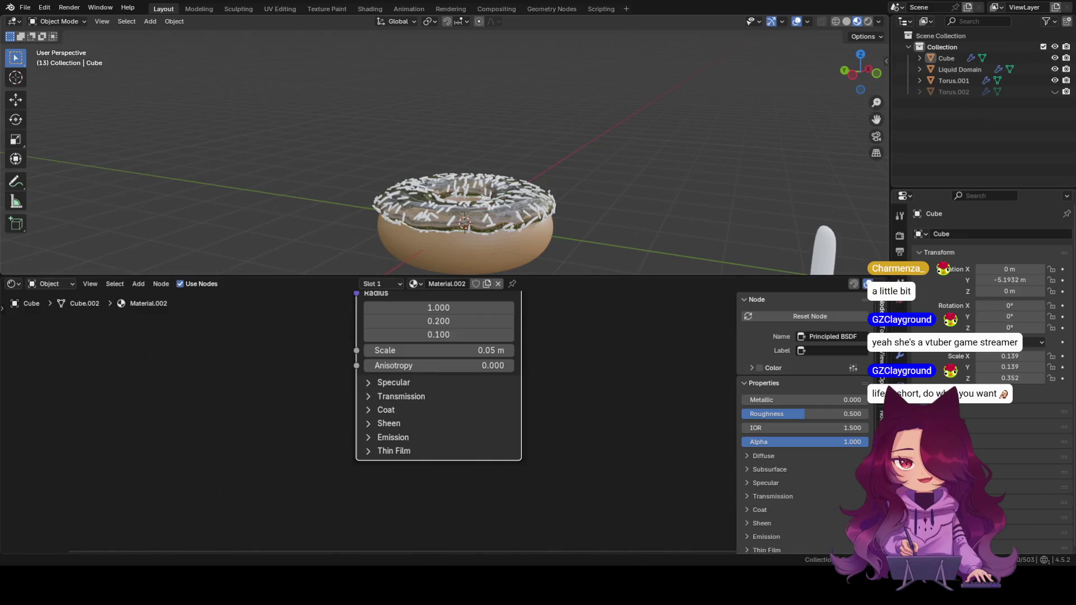
{"action": "scroll", "coordinate": [438, 376], "scroll_direction": "down", "scroll_amount": 1}
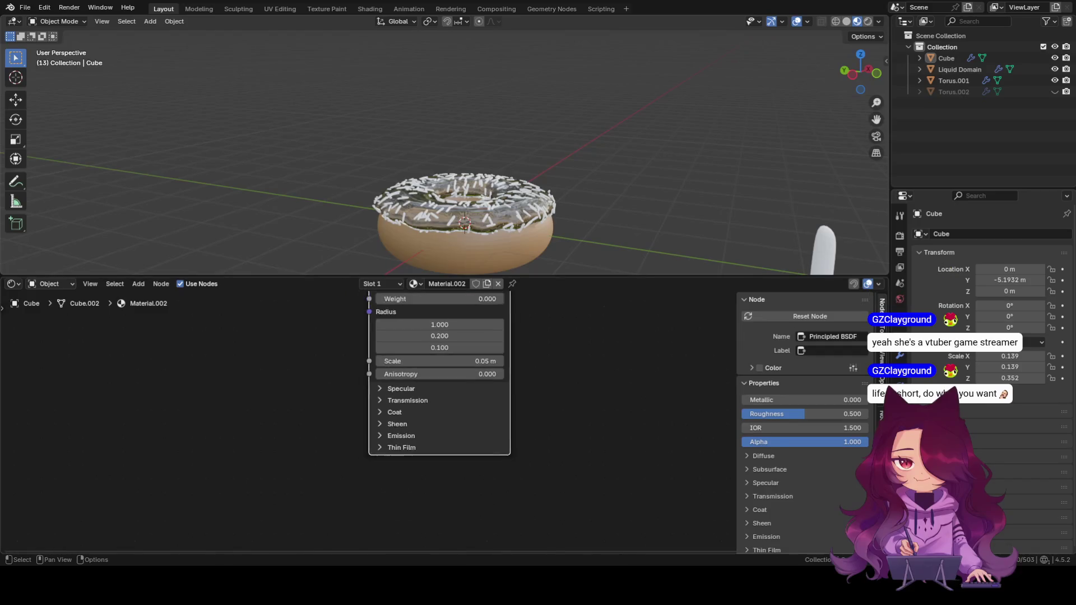
{"action": "scroll", "coordinate": [437, 376], "scroll_direction": "up", "scroll_amount": 1}
Set the first subsurface radius to 9.500 on the Principled BSDF.
{"action": "middle_click_drag", "start_coordinate": [488, 513], "coordinate": [493, 549]}
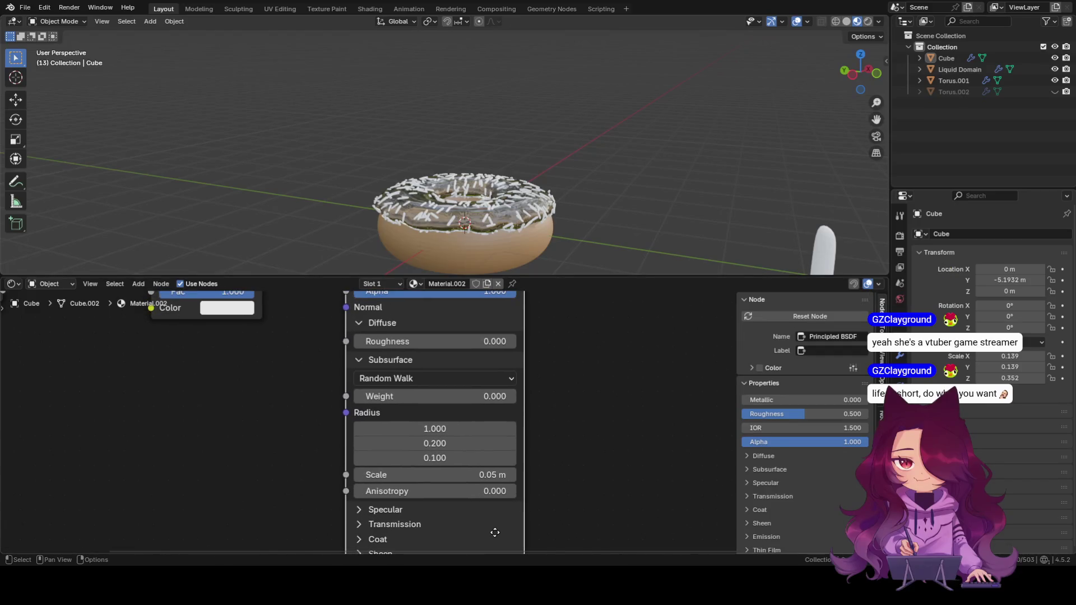
{"action": "scroll", "coordinate": [447, 424], "scroll_direction": "up", "scroll_amount": 1}
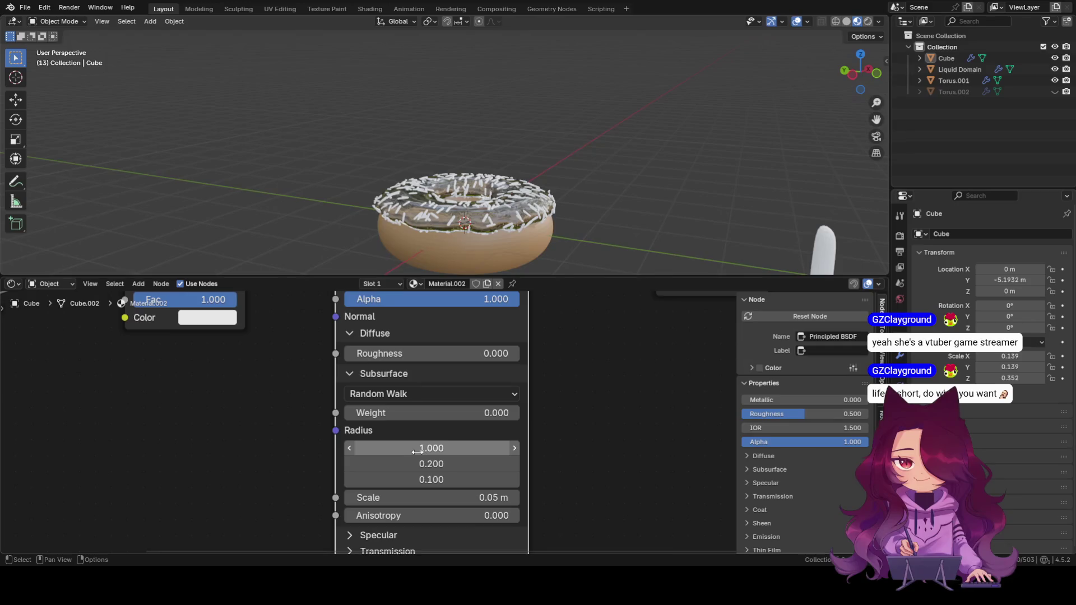
{"action": "left_click_drag", "start_coordinate": [411, 447], "coordinate": [454, 448]}
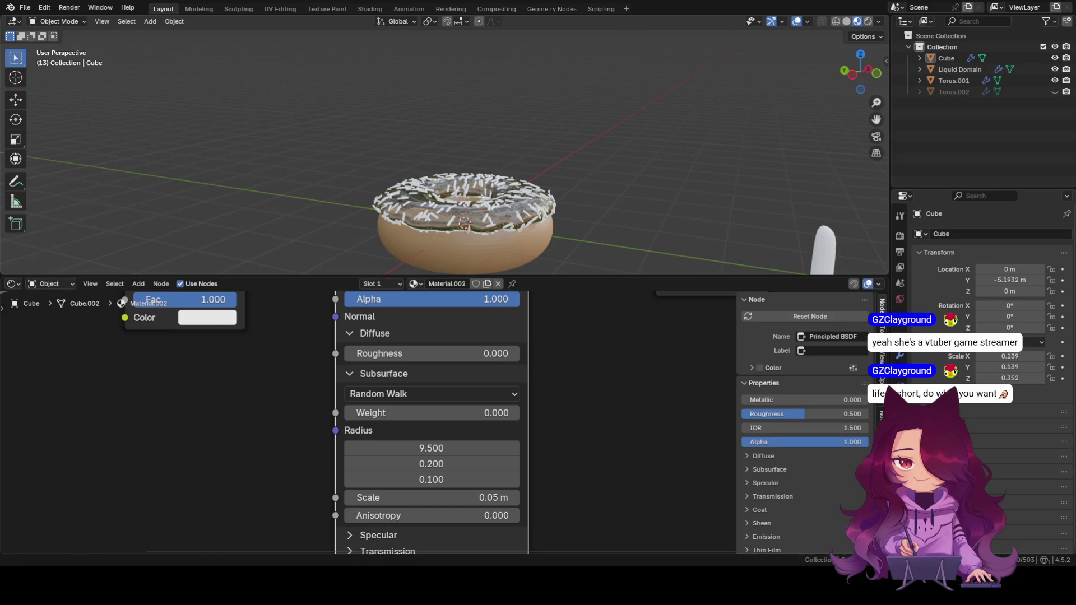
{"action": "mouse_move", "coordinate": [543, 379]}
{"action": "middle_mouse_down"}
{"action": "mouse_move", "coordinate": [570, 307]}
{"action": "mouse_move", "coordinate": [560, 300]}
{"action": "middle_mouse_up"}
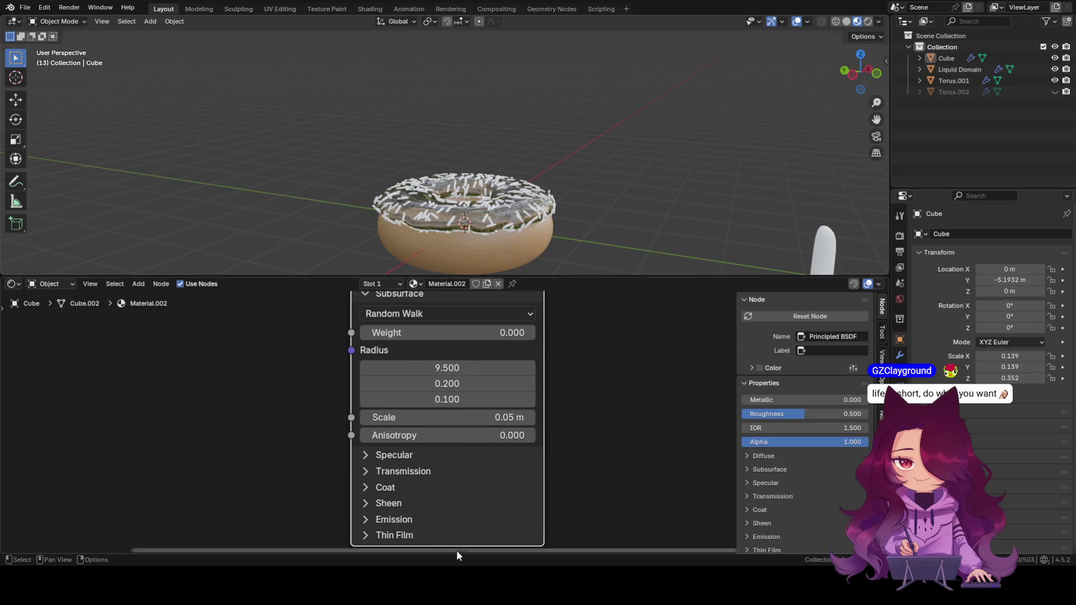
{"action": "scroll", "coordinate": [468, 502], "scroll_direction": "down", "scroll_amount": 2}
{"action": "scroll", "coordinate": [468, 498], "scroll_direction": "down", "scroll_amount": 2}
{"action": "scroll", "coordinate": [458, 437], "scroll_direction": "down", "scroll_amount": 1}
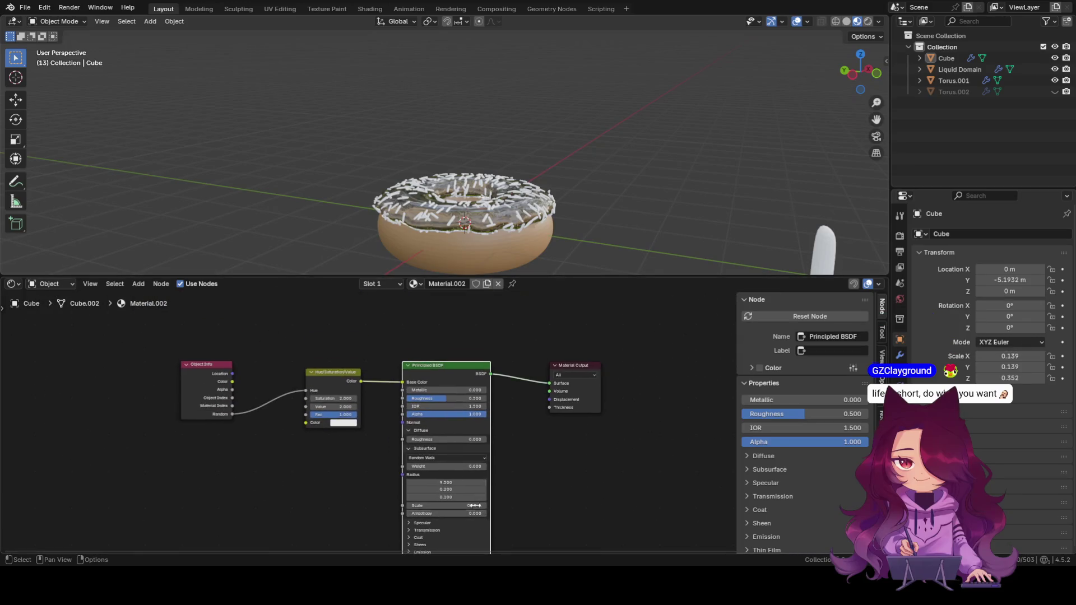
{"action": "scroll", "coordinate": [447, 378], "scroll_direction": "up", "scroll_amount": 2}
{"action": "scroll", "coordinate": [445, 382], "scroll_direction": "up", "scroll_amount": 2}
{"action": "middle_click_drag", "start_coordinate": [443, 386], "coordinate": [456, 485]}
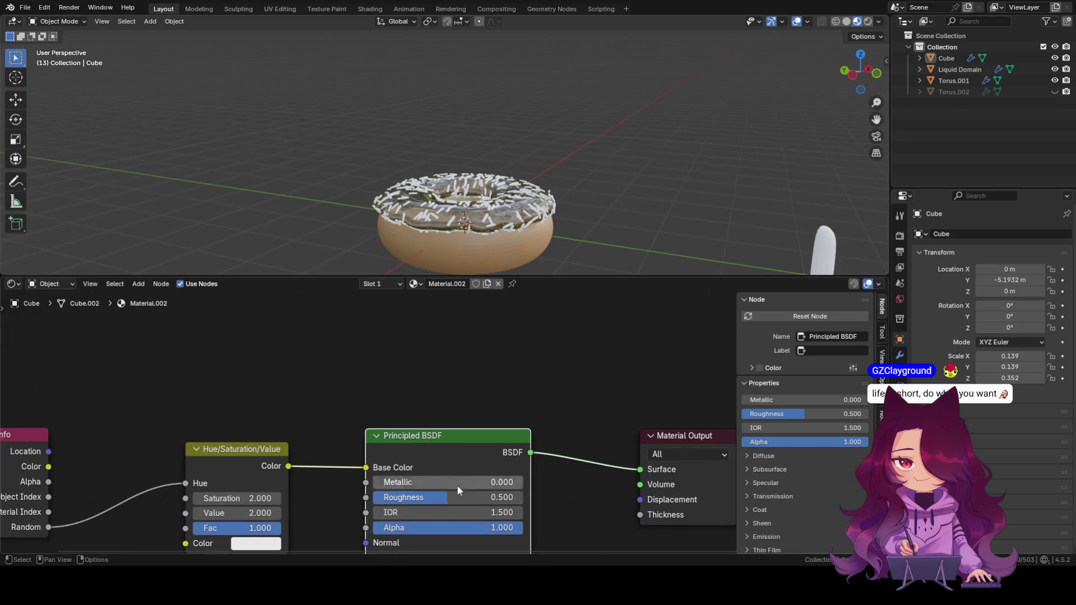
{"action": "middle_click_drag", "start_coordinate": [554, 433], "coordinate": [499, 336]}
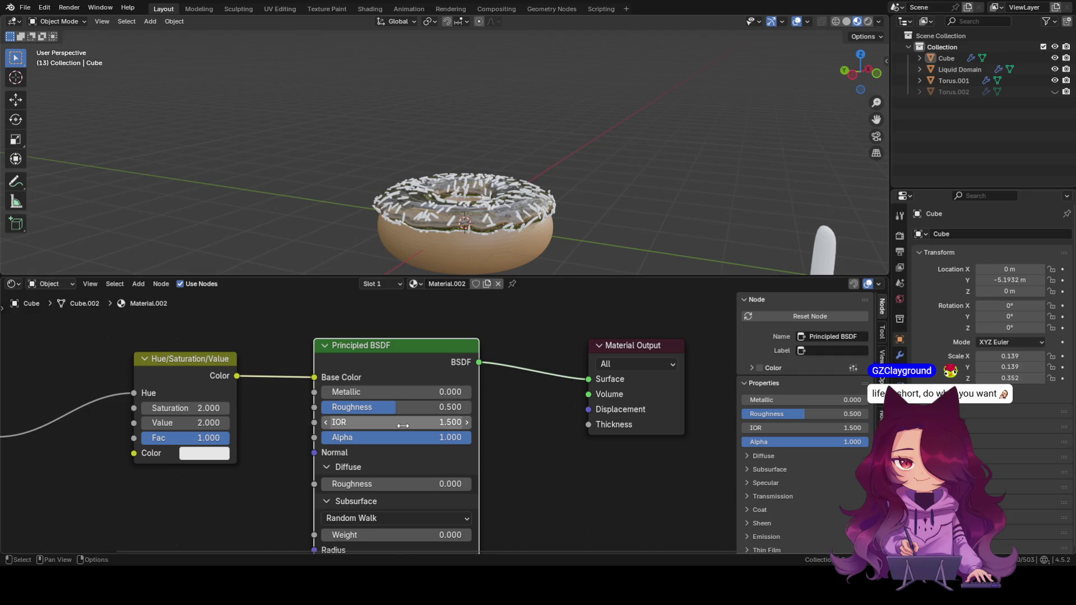
{"action": "scroll", "coordinate": [446, 428], "scroll_direction": "down", "scroll_amount": 1}
{"action": "scroll", "coordinate": [420, 404], "scroll_direction": "down", "scroll_amount": 1}
{"action": "scroll", "coordinate": [411, 482], "scroll_direction": "down", "scroll_amount": 1}
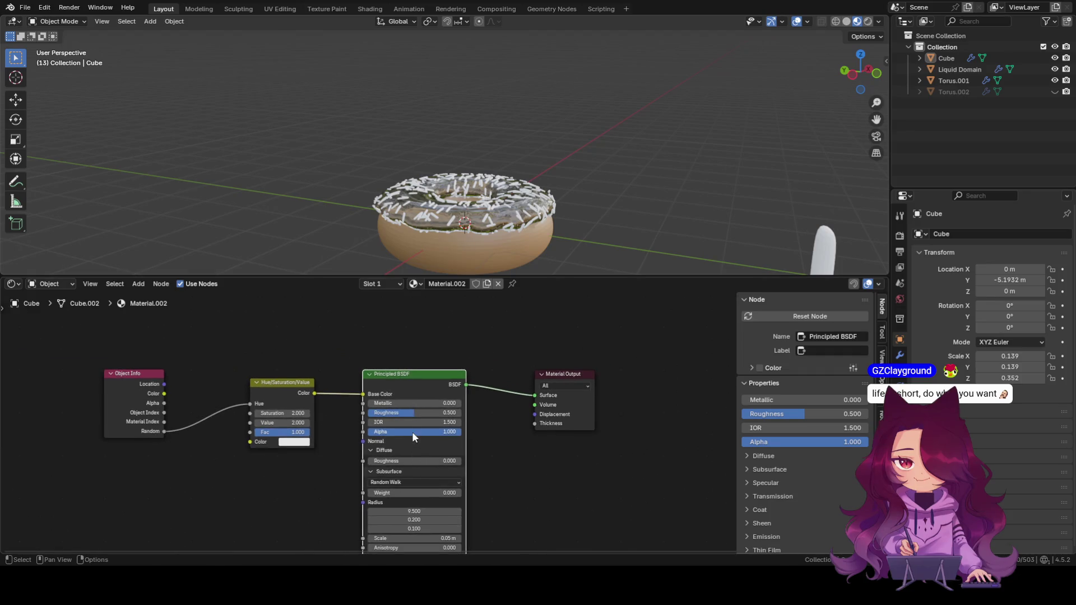
{"action": "scroll", "coordinate": [412, 420], "scroll_direction": "down", "scroll_amount": 1}
Lower Roughness to 0.000 and enable a custom colour for the shader node.
{"action": "mouse_move", "coordinate": [417, 414]}
{"action": "left_mouse_down"}
{"action": "mouse_move", "coordinate": [371, 414]}
{"action": "mouse_move", "coordinate": [765, 370]}
{"action": "left_mouse_up"}
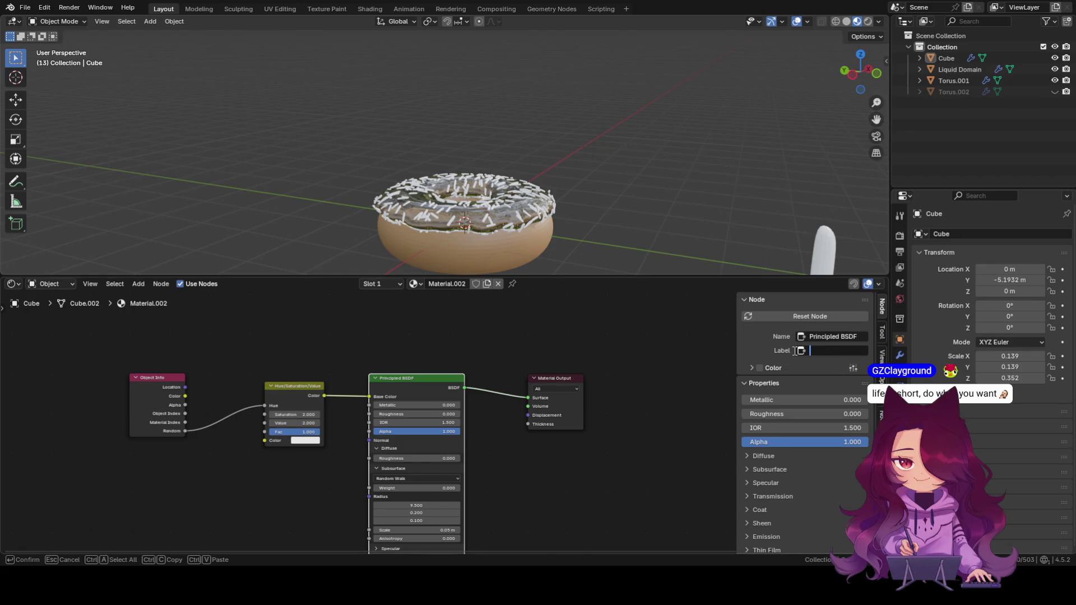
{"action": "left_click", "coordinate": [763, 366]}
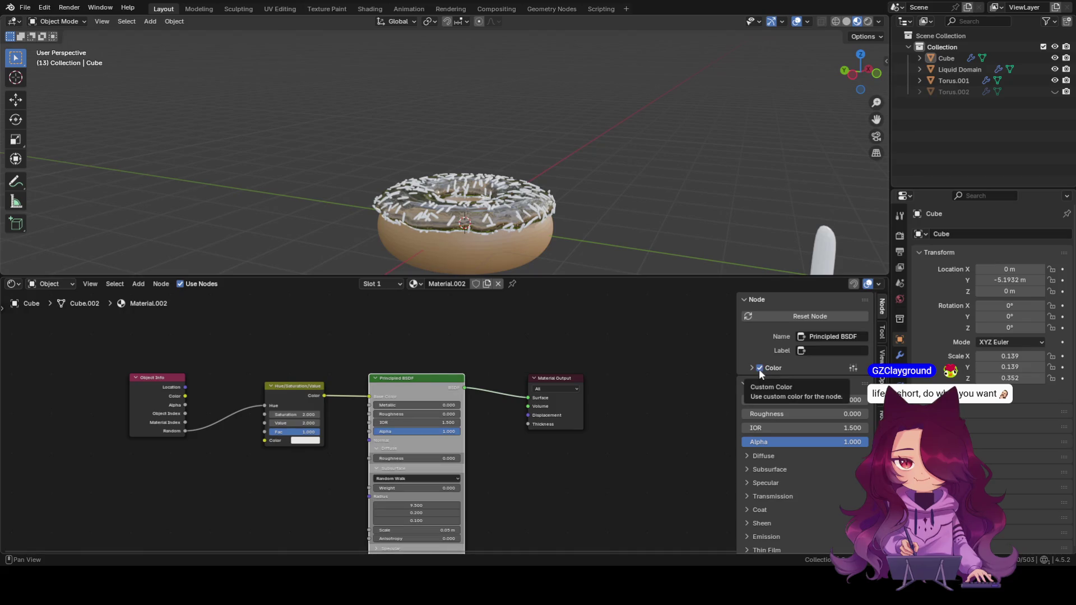
{"action": "scroll", "coordinate": [255, 449], "scroll_direction": "up", "scroll_amount": 2}
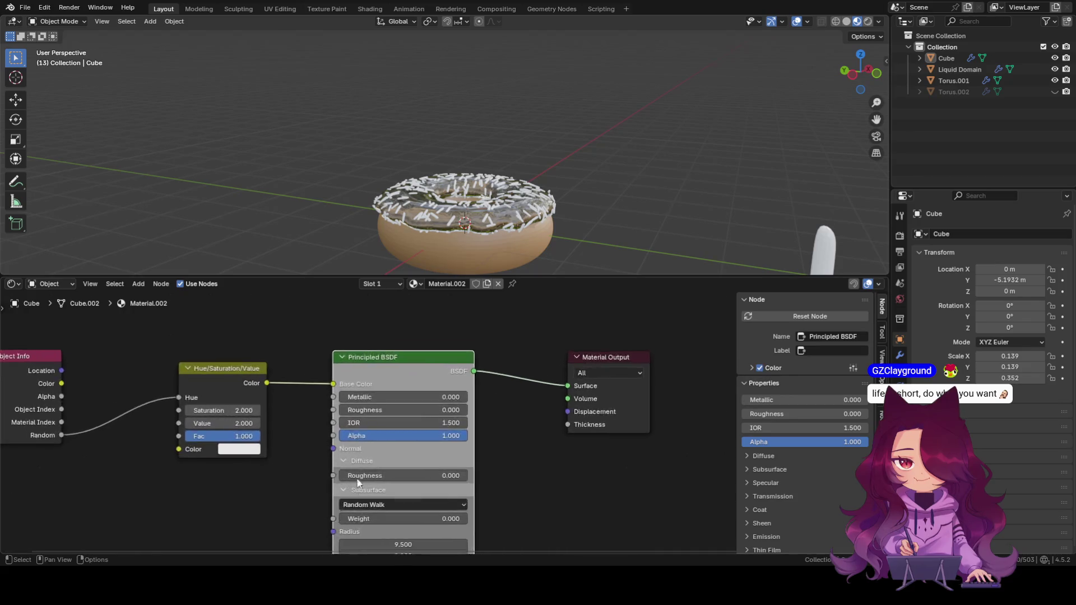
{"action": "scroll", "coordinate": [254, 449], "scroll_direction": "up", "scroll_amount": 2}
{"action": "middle_click_drag", "start_coordinate": [279, 419], "coordinate": [330, 439]}
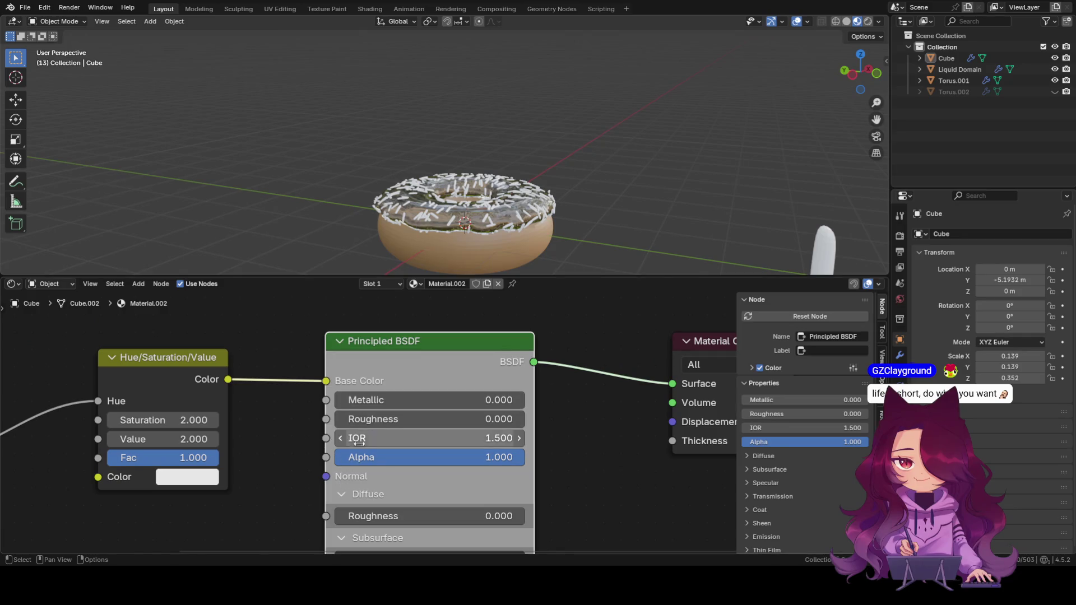
{"action": "scroll", "coordinate": [447, 397], "scroll_direction": "down", "scroll_amount": 2}
{"action": "left_click_drag", "start_coordinate": [456, 408], "coordinate": [459, 407]}
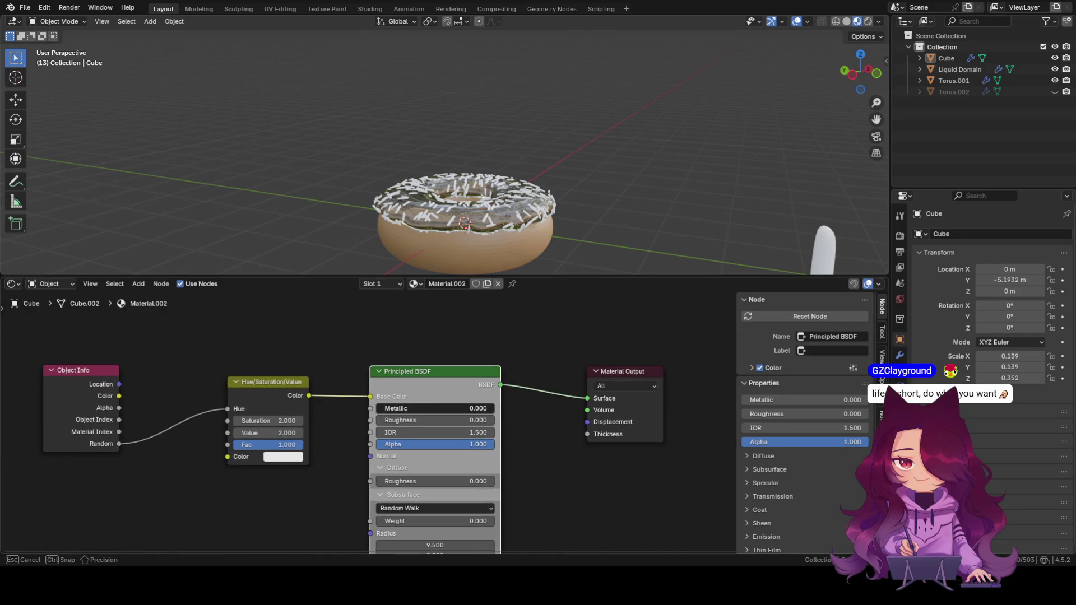
{"action": "mouse_move", "coordinate": [447, 444]}
{"action": "left_mouse_down"}
{"action": "mouse_move", "coordinate": [403, 444]}
{"action": "mouse_move", "coordinate": [446, 444]}
{"action": "left_mouse_up"}
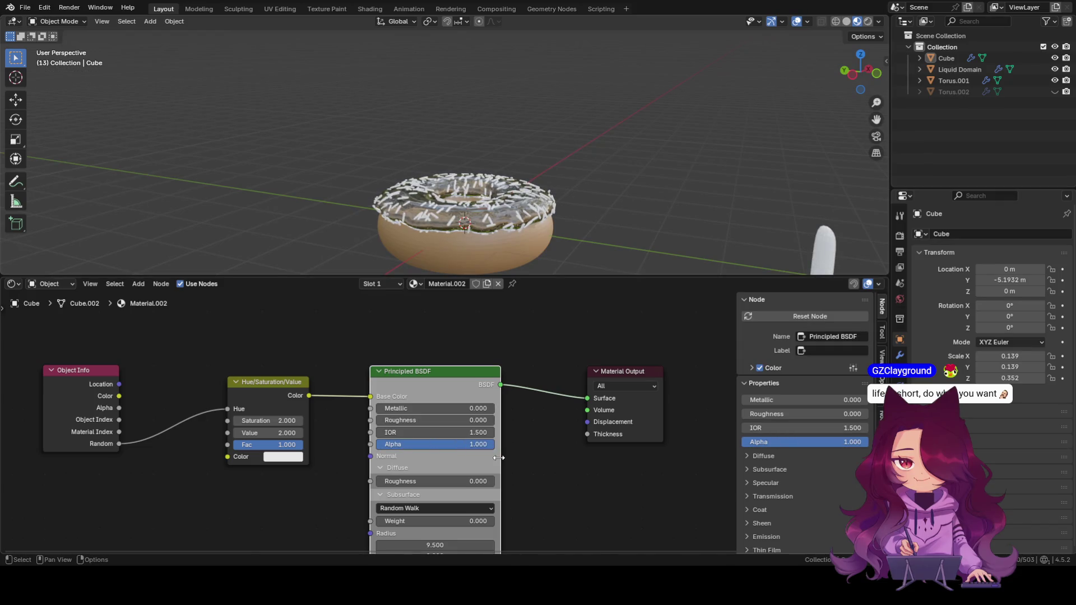
{"action": "scroll", "coordinate": [479, 421], "scroll_direction": "down", "scroll_amount": 1}
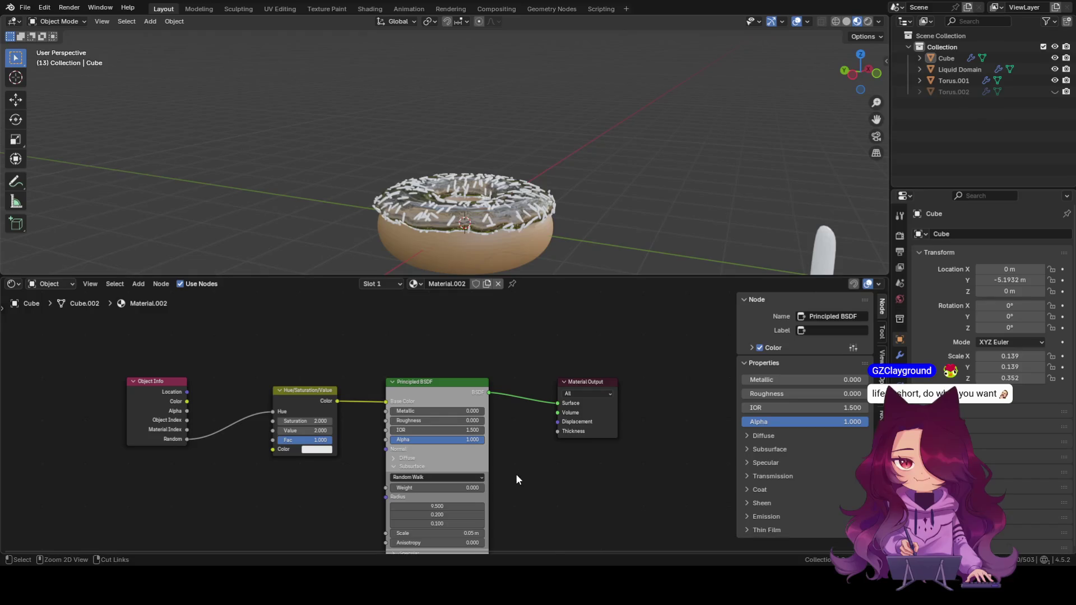
Undo the node changes and add a fresh default Principled BSDF node.
{"action": "key", "text": "ctrl+z"}
{"action": "key", "text": "ctrl+z"}
{"action": "key", "text": "ctrl+z"}
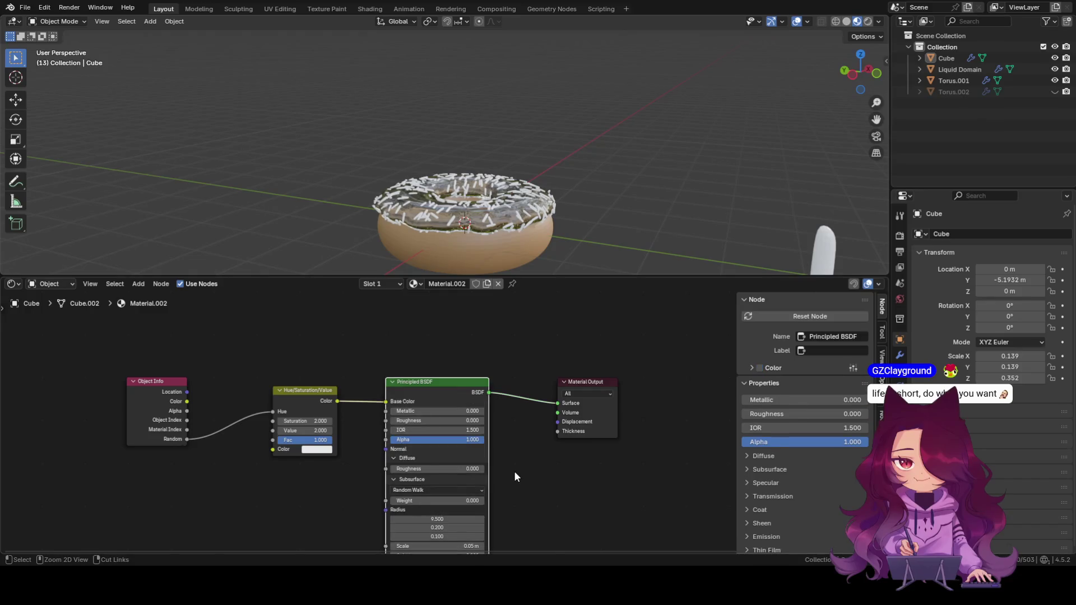
{"action": "key", "text": "ctrl+z"}
{"action": "key", "text": "ctrl+z"}
{"action": "key", "text": "ctrl+z"}
{"action": "key", "text": "ctrl+z"}
{"action": "key", "text": "ctrl+z"}
{"action": "key", "text": "ctrl+z"}
{"action": "key", "text": "ctrl+z"}
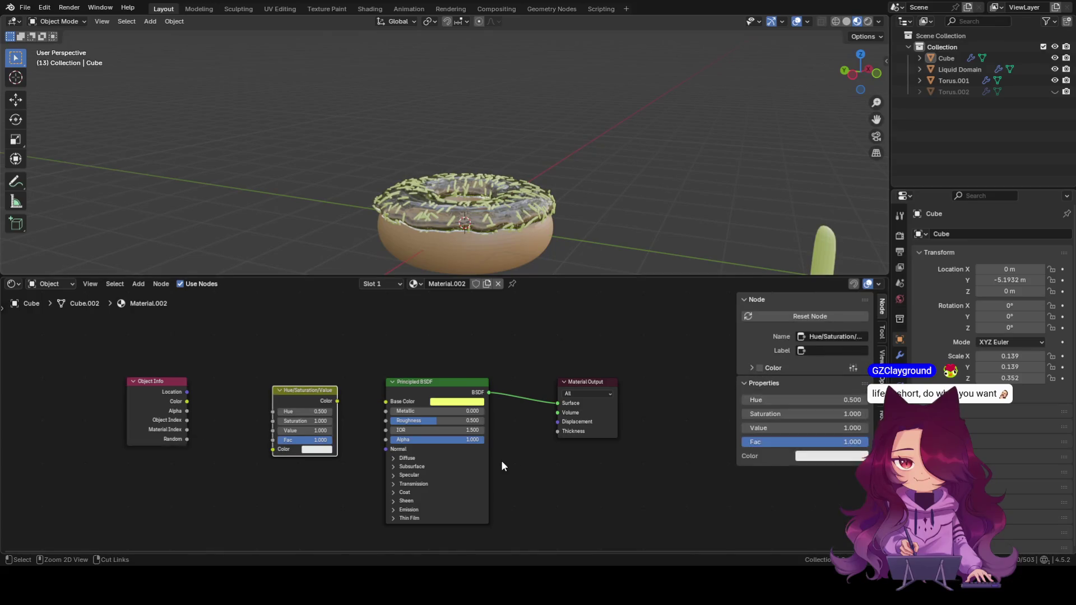
{"action": "key", "text": "ctrl+z"}
{"action": "key", "text": "ctrl+z"}
{"action": "key", "text": "ctrl+z"}
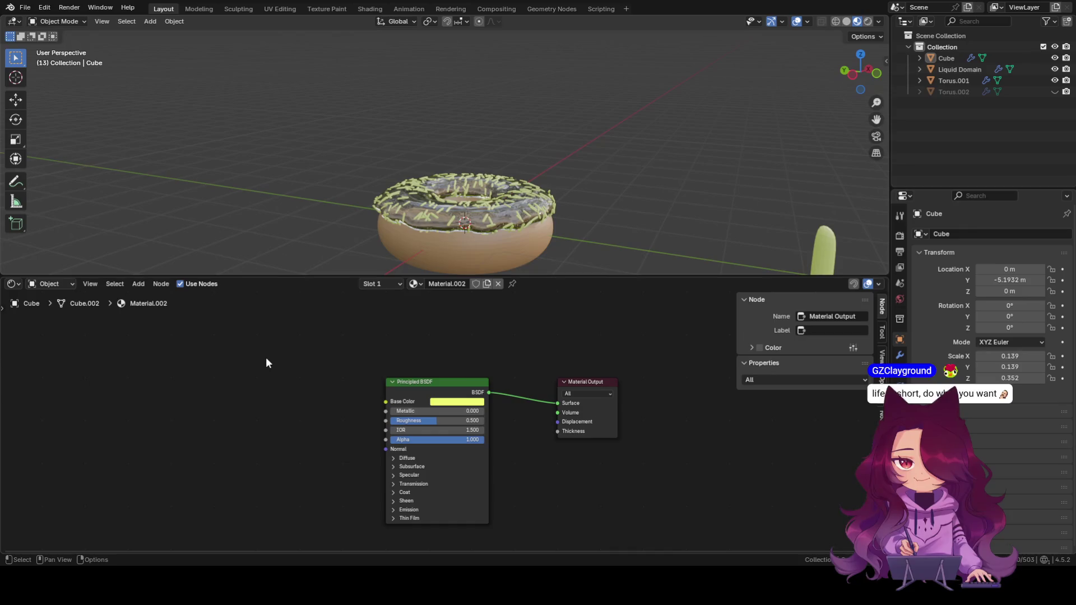
{"action": "key", "text": "shift+a"}
{"action": "type", "text": "princ"}
{"action": "key", "text": "Return"}
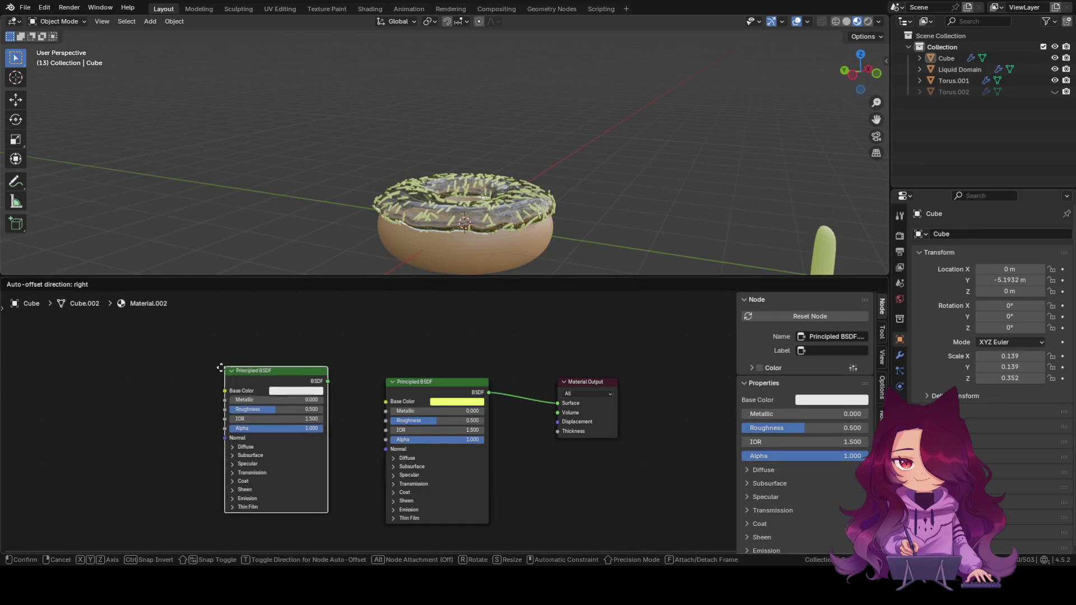
{"action": "left_click", "coordinate": [199, 374]}
Delete the old yellow BSDF and move the new one beside the Material Output.
{"action": "left_click", "coordinate": [399, 392]}
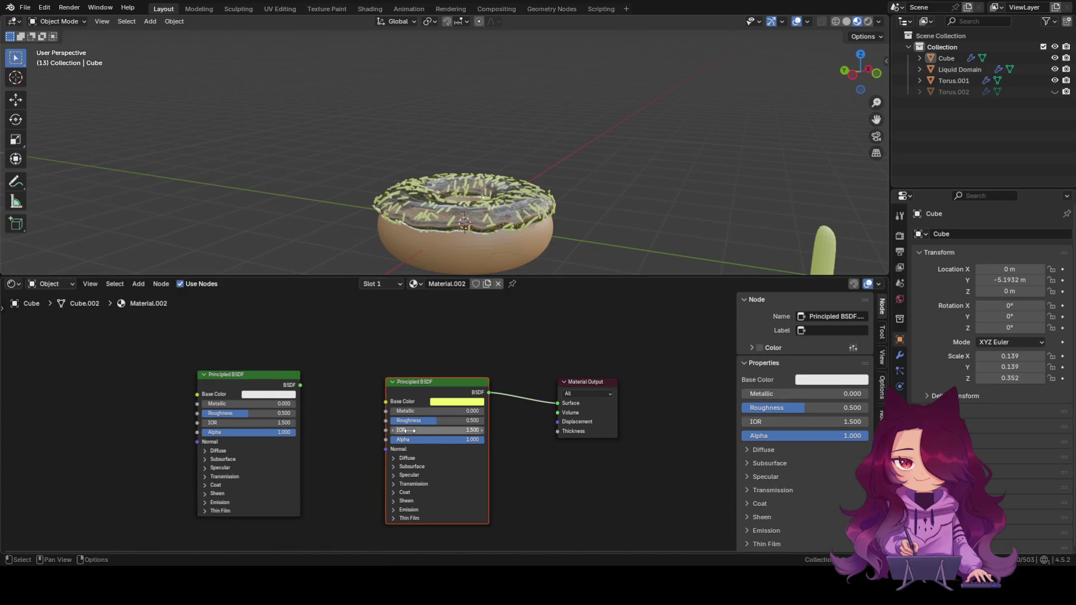
{"action": "key", "text": "Delete"}
{"action": "left_click_drag", "start_coordinate": [216, 380], "coordinate": [412, 368]}
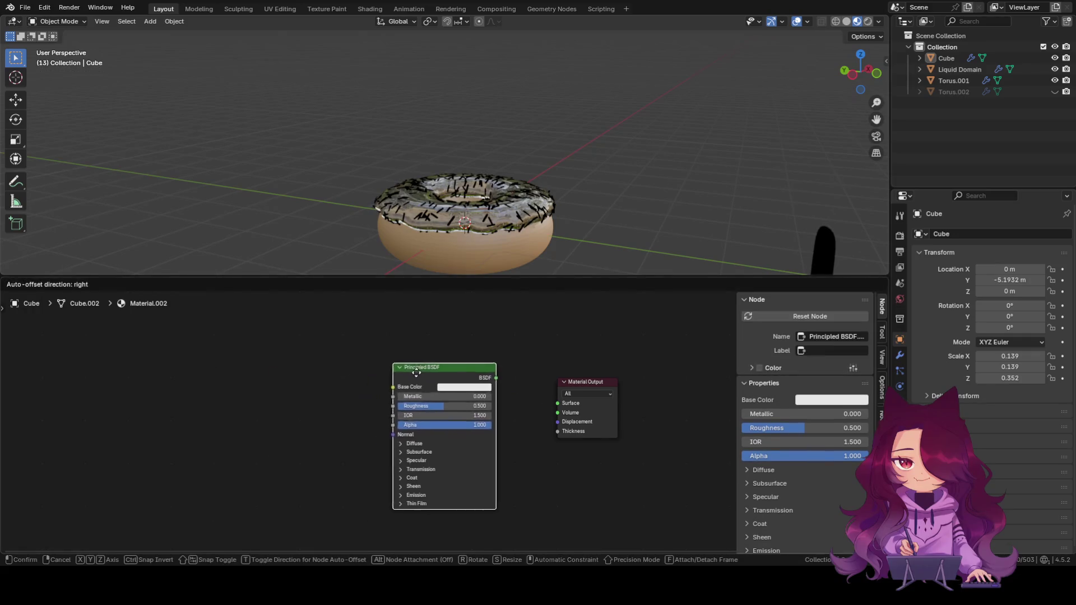
{"action": "scroll", "coordinate": [413, 542], "scroll_direction": "up", "scroll_amount": 1}
{"action": "scroll", "coordinate": [416, 543], "scroll_direction": "up", "scroll_amount": 2}
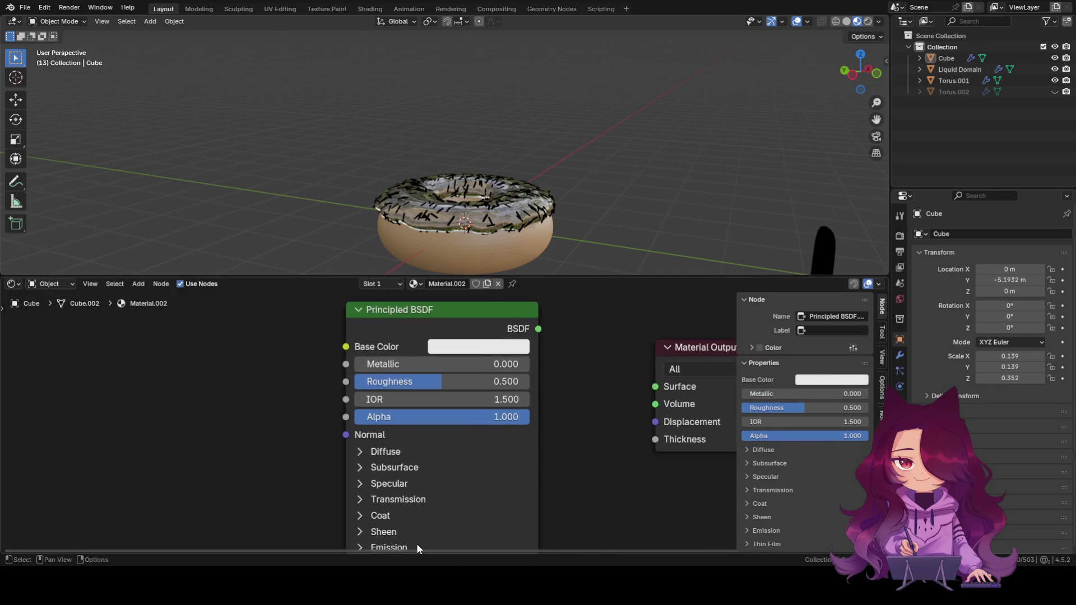
{"action": "scroll", "coordinate": [420, 544], "scroll_direction": "up", "scroll_amount": 2}
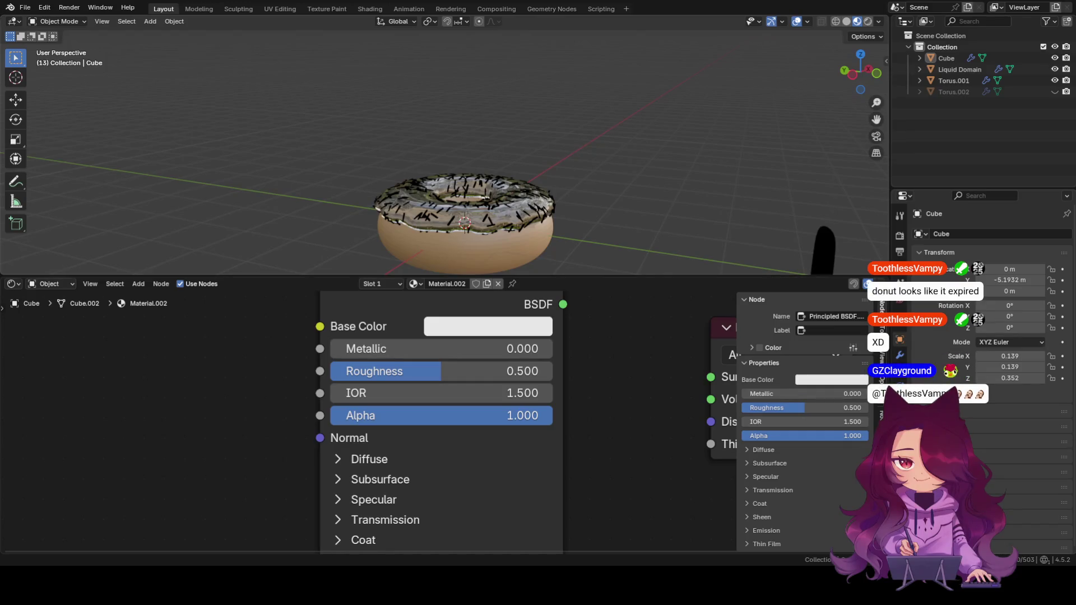
{"action": "scroll", "coordinate": [445, 422], "scroll_direction": "down", "scroll_amount": 2}
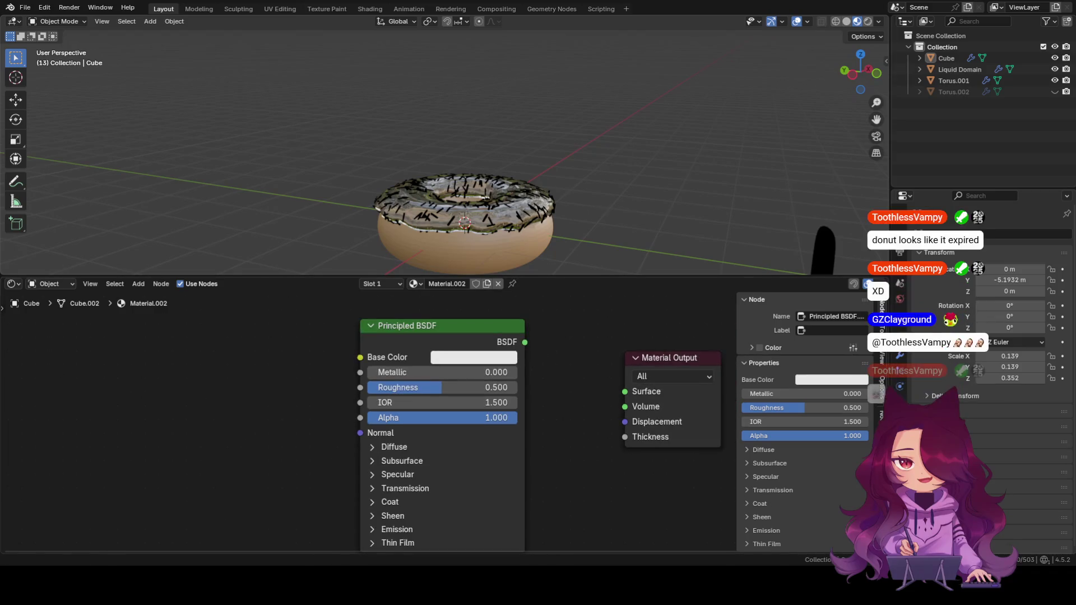
{"action": "scroll", "coordinate": [446, 423], "scroll_direction": "down", "scroll_amount": 2}
Link the new Principled BSDF output to the Material Output's Surface socket.
{"action": "middle_click_drag", "start_coordinate": [342, 429], "coordinate": [305, 442]}
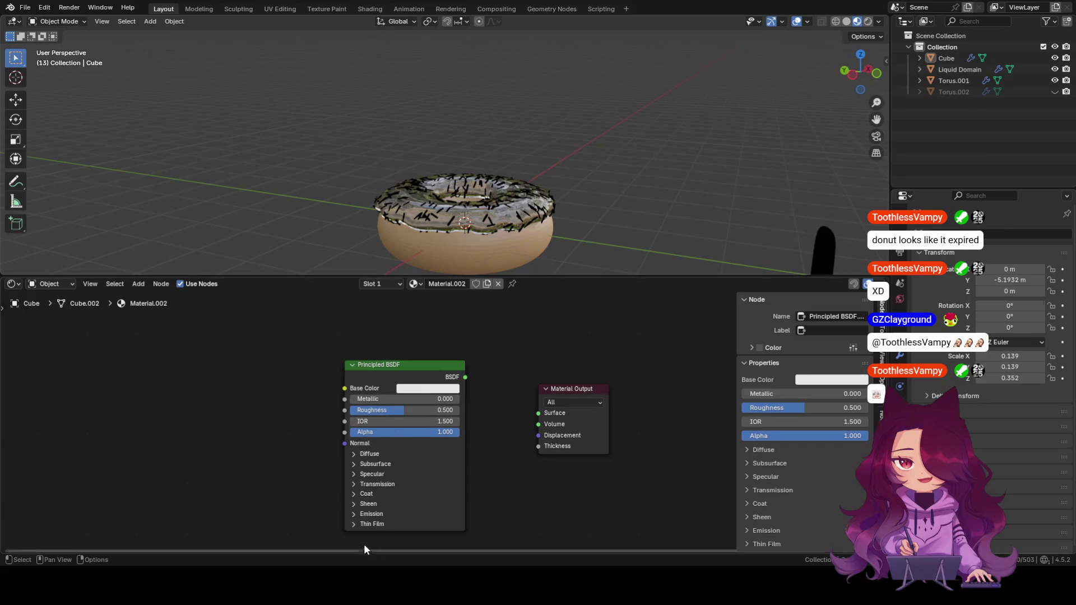
{"action": "scroll", "coordinate": [370, 454], "scroll_direction": "down", "scroll_amount": 1}
{"action": "scroll", "coordinate": [326, 418], "scroll_direction": "down", "scroll_amount": 1}
{"action": "scroll", "coordinate": [326, 418], "scroll_direction": "up", "scroll_amount": 1}
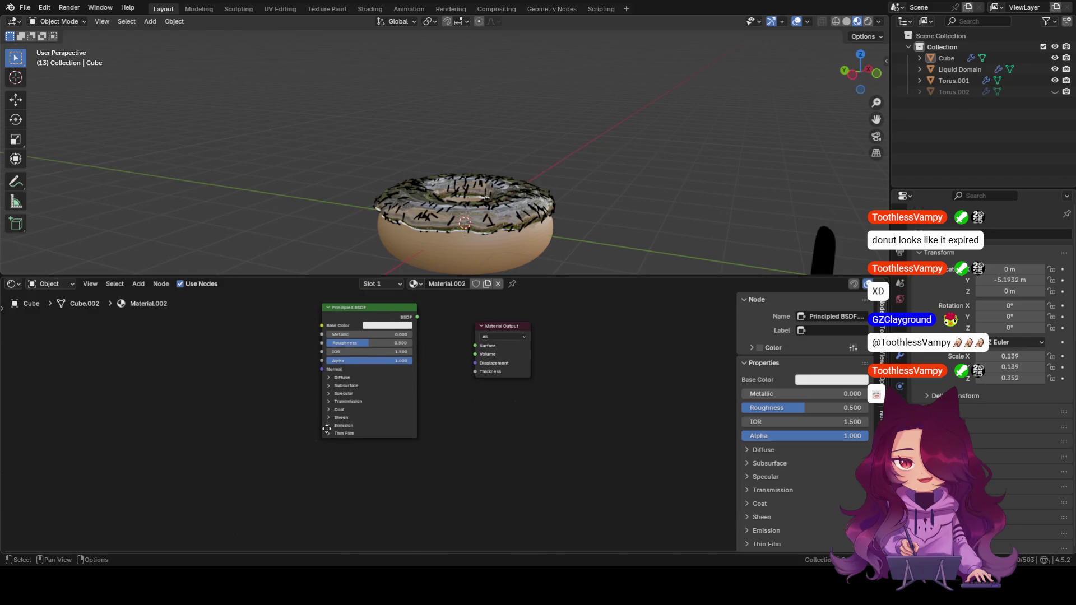
{"action": "scroll", "coordinate": [353, 440], "scroll_direction": "up", "scroll_amount": 1}
{"action": "scroll", "coordinate": [523, 442], "scroll_direction": "up", "scroll_amount": 1}
{"action": "middle_click_drag", "start_coordinate": [523, 442], "coordinate": [551, 454]}
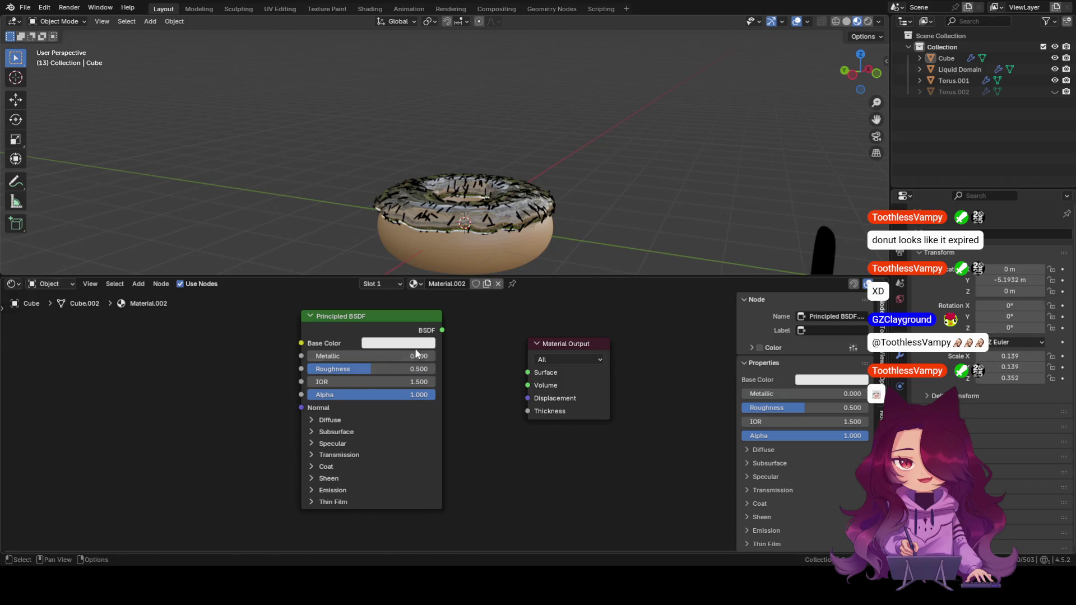
{"action": "mouse_move", "coordinate": [441, 329]}
{"action": "left_mouse_down"}
{"action": "mouse_move", "coordinate": [522, 411]}
{"action": "mouse_move", "coordinate": [527, 372]}
{"action": "left_mouse_up"}
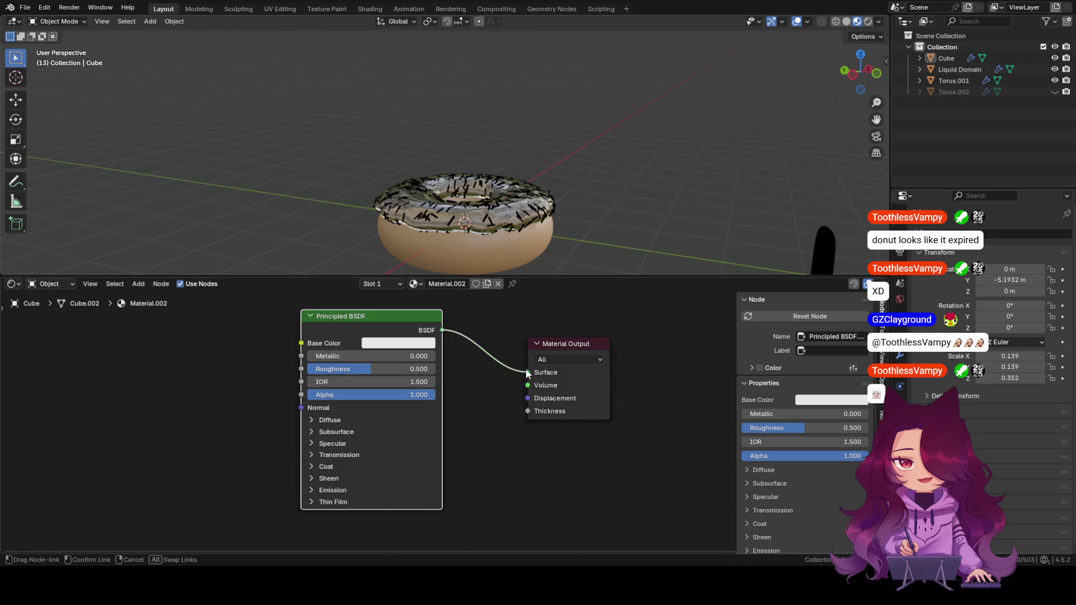
Set the sprinkles' base colour pale yellow, then make the Liquid Domain icing active.
{"action": "left_click", "coordinate": [393, 344]}
{"action": "left_click_drag", "start_coordinate": [382, 214], "coordinate": [398, 208]}
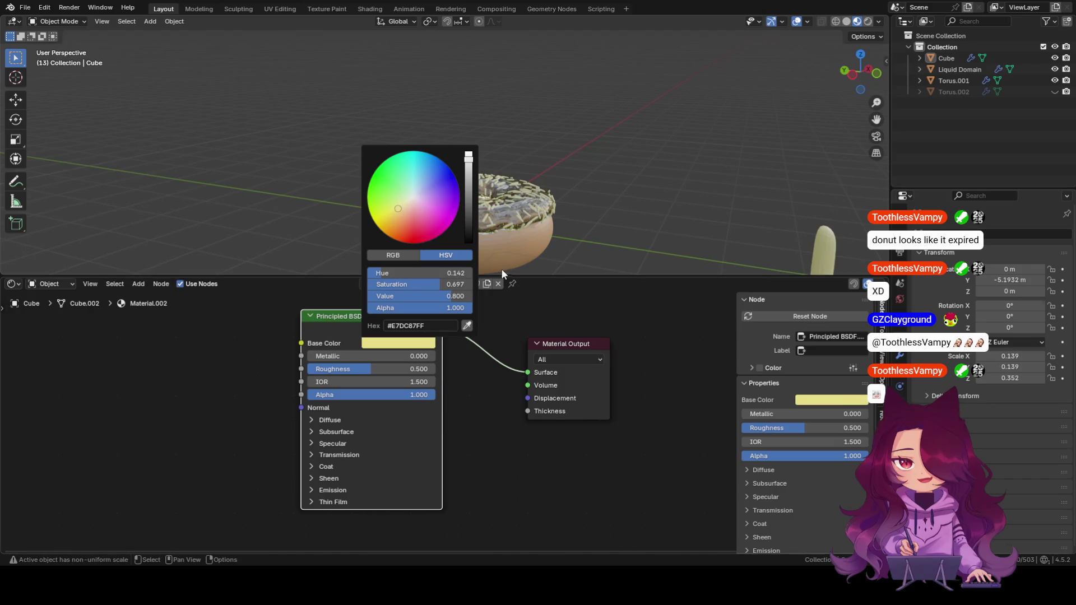
{"action": "left_click", "coordinate": [522, 224]}
{"action": "scroll", "coordinate": [507, 216], "scroll_direction": "up", "scroll_amount": 3}
{"action": "mouse_move", "coordinate": [586, 221]}
{"action": "middle_mouse_down"}
{"action": "mouse_move", "coordinate": [525, 189]}
{"action": "mouse_move", "coordinate": [543, 176]}
{"action": "middle_mouse_up"}
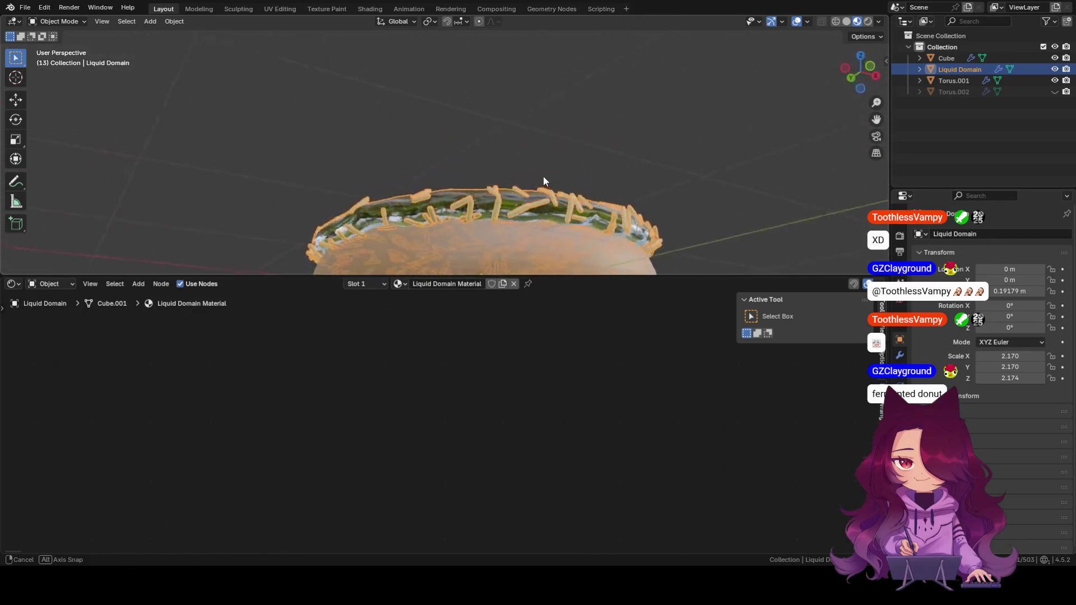
{"action": "middle_click_drag", "start_coordinate": [543, 176], "coordinate": [515, 238]}
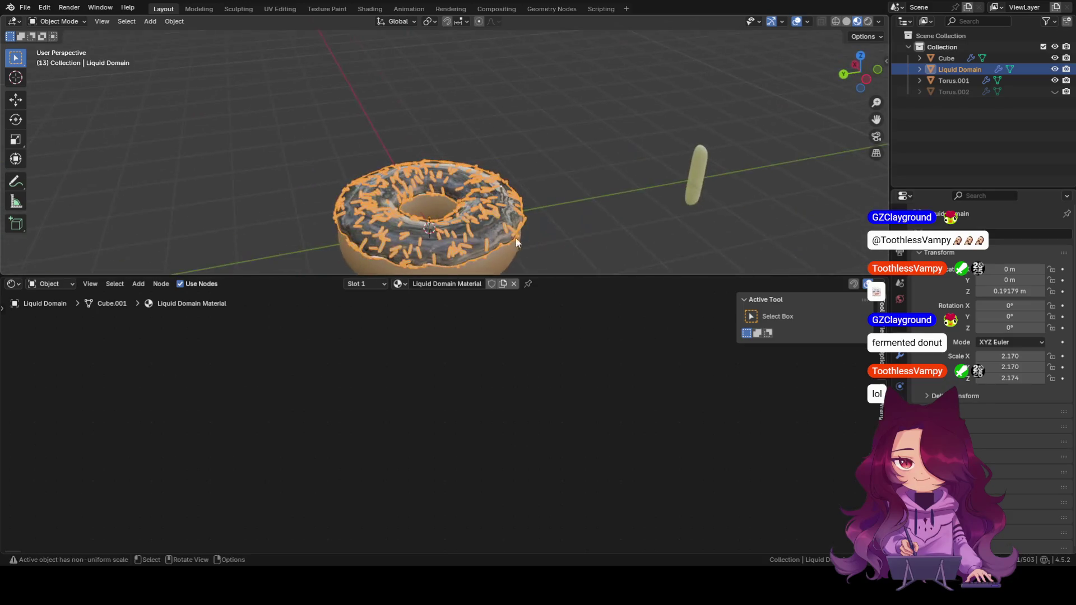
{"action": "scroll", "coordinate": [516, 238], "scroll_direction": "up", "scroll_amount": 1}
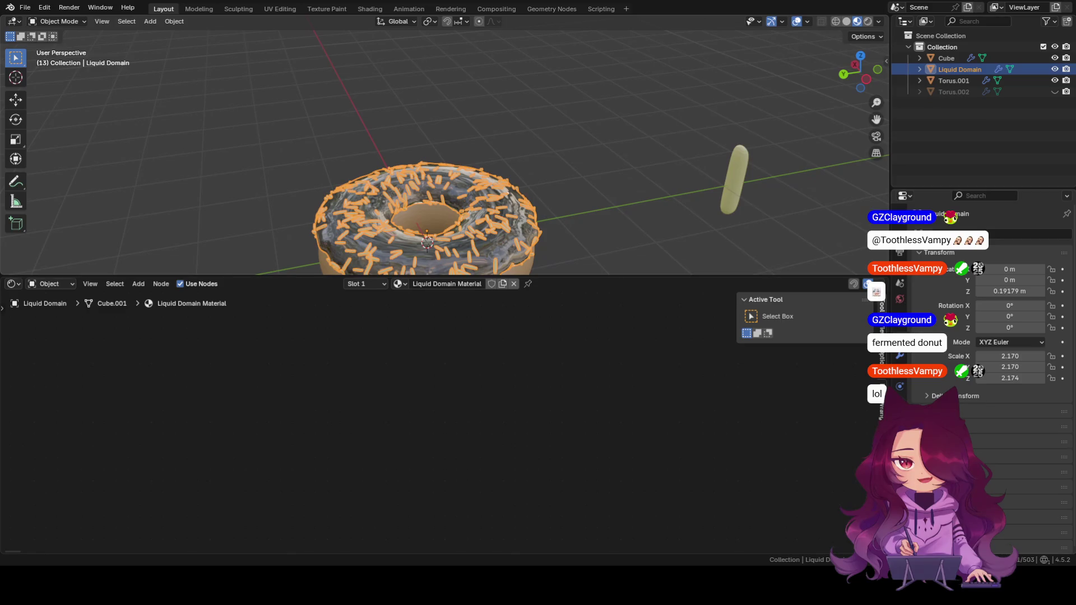
{"action": "scroll", "coordinate": [429, 219], "scroll_direction": "down", "scroll_amount": 4}
{"action": "scroll", "coordinate": [428, 219], "scroll_direction": "up", "scroll_amount": 3}
{"action": "scroll", "coordinate": [428, 219], "scroll_direction": "up", "scroll_amount": 2}
{"action": "mouse_move", "coordinate": [427, 254]}
{"action": "middle_mouse_down"}
{"action": "mouse_move", "coordinate": [482, 183]}
{"action": "mouse_move", "coordinate": [449, 107]}
{"action": "middle_mouse_up"}
{"action": "scroll", "coordinate": [590, 189], "scroll_direction": "up", "scroll_amount": 3}
{"action": "mouse_move", "coordinate": [590, 191]}
{"action": "middle_mouse_down"}
{"action": "mouse_move", "coordinate": [541, 224]}
{"action": "mouse_move", "coordinate": [608, 271]}
{"action": "mouse_move", "coordinate": [576, 259]}
{"action": "mouse_move", "coordinate": [615, 29]}
{"action": "mouse_move", "coordinate": [538, 168]}
{"action": "mouse_move", "coordinate": [546, 198]}
{"action": "mouse_move", "coordinate": [534, 175]}
{"action": "middle_mouse_up"}
{"action": "mouse_move", "coordinate": [551, 217]}
{"action": "middle_mouse_down"}
{"action": "mouse_move", "coordinate": [530, 116]}
{"action": "mouse_move", "coordinate": [512, 172]}
{"action": "middle_mouse_up"}
{"action": "scroll", "coordinate": [512, 172], "scroll_direction": "up", "scroll_amount": 4}
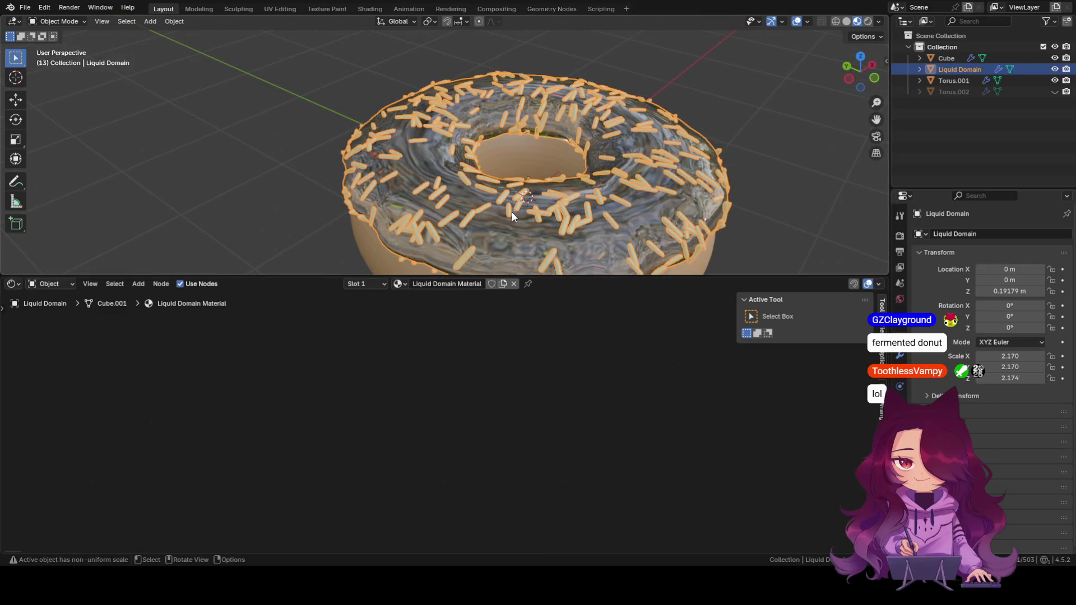
{"action": "scroll", "coordinate": [512, 212], "scroll_direction": "down", "scroll_amount": 3}
{"action": "scroll", "coordinate": [584, 178], "scroll_direction": "down", "scroll_amount": 3}
{"action": "scroll", "coordinate": [725, 196], "scroll_direction": "down", "scroll_amount": 2}
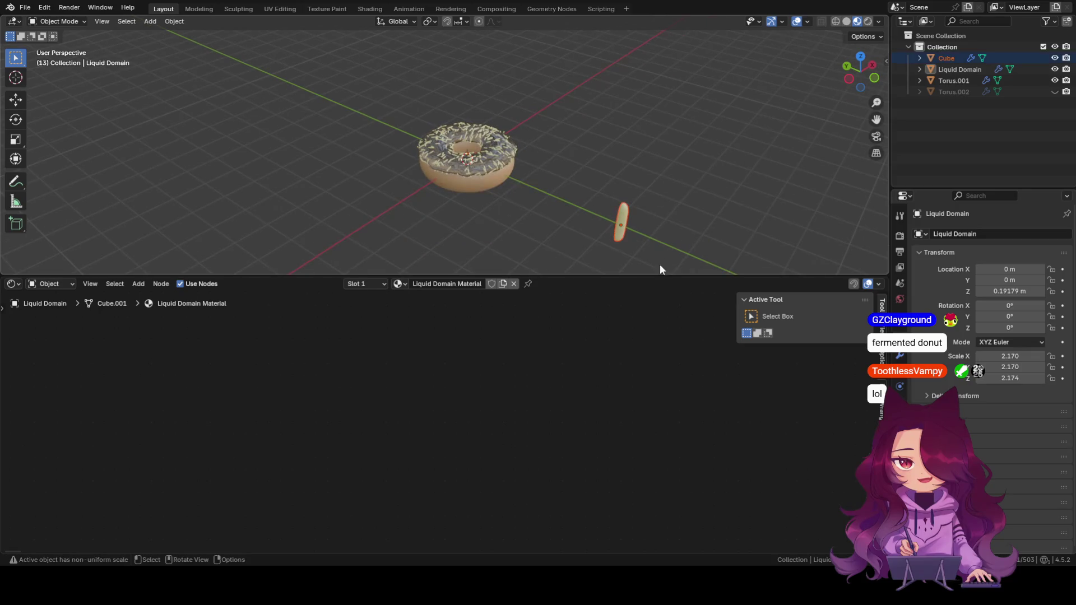
Reselect the sprinkle Cube and change its base colour to a light blue.
{"action": "left_click", "coordinate": [626, 227]}
{"action": "left_click", "coordinate": [381, 345]}
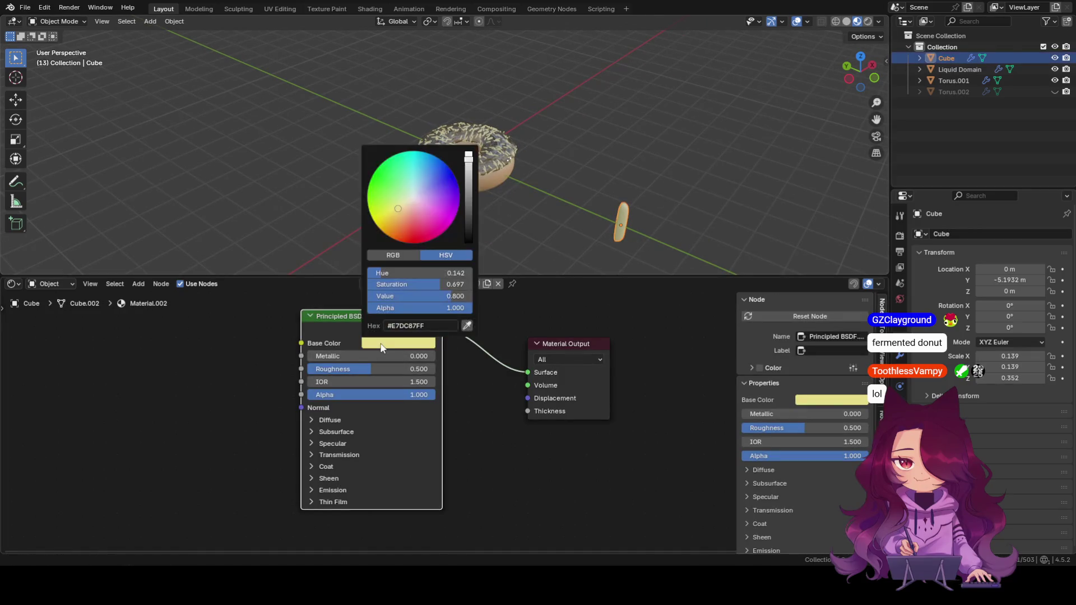
{"action": "left_click_drag", "start_coordinate": [432, 181], "coordinate": [452, 173]}
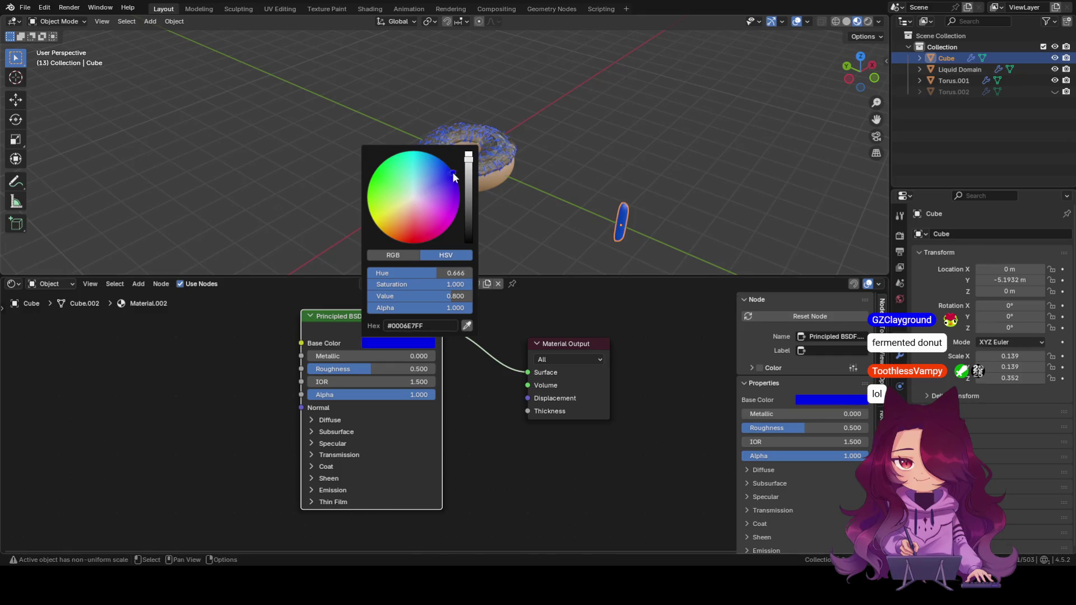
{"action": "left_click_drag", "start_coordinate": [452, 173], "coordinate": [434, 156]}
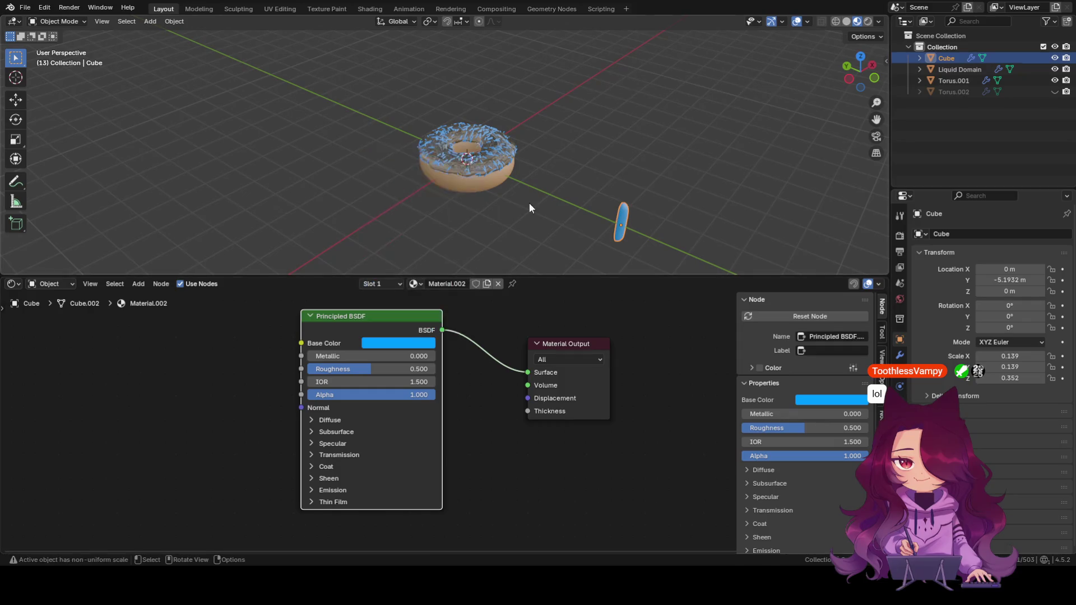
{"action": "scroll", "coordinate": [515, 190], "scroll_direction": "up", "scroll_amount": 3}
{"action": "scroll", "coordinate": [515, 191], "scroll_direction": "up", "scroll_amount": 3}
{"action": "middle_click_drag", "start_coordinate": [514, 191], "coordinate": [512, 242]}
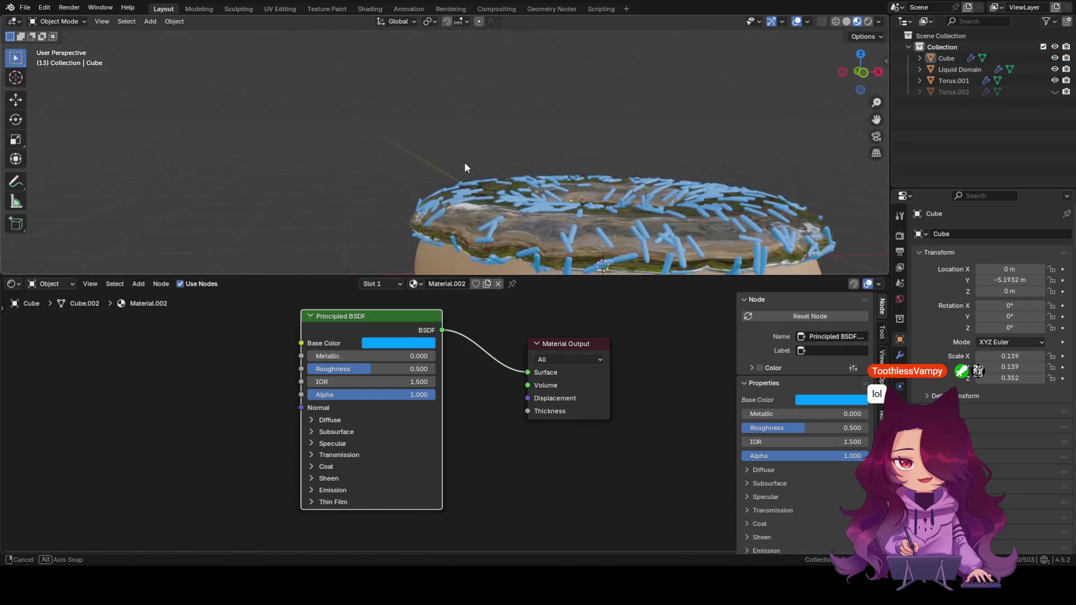
Make the Liquid Domain icing active and expand it and its Modifiers in the Outliner.
{"action": "left_click", "coordinate": [493, 194]}
{"action": "scroll", "coordinate": [493, 194], "scroll_direction": "down", "scroll_amount": 4}
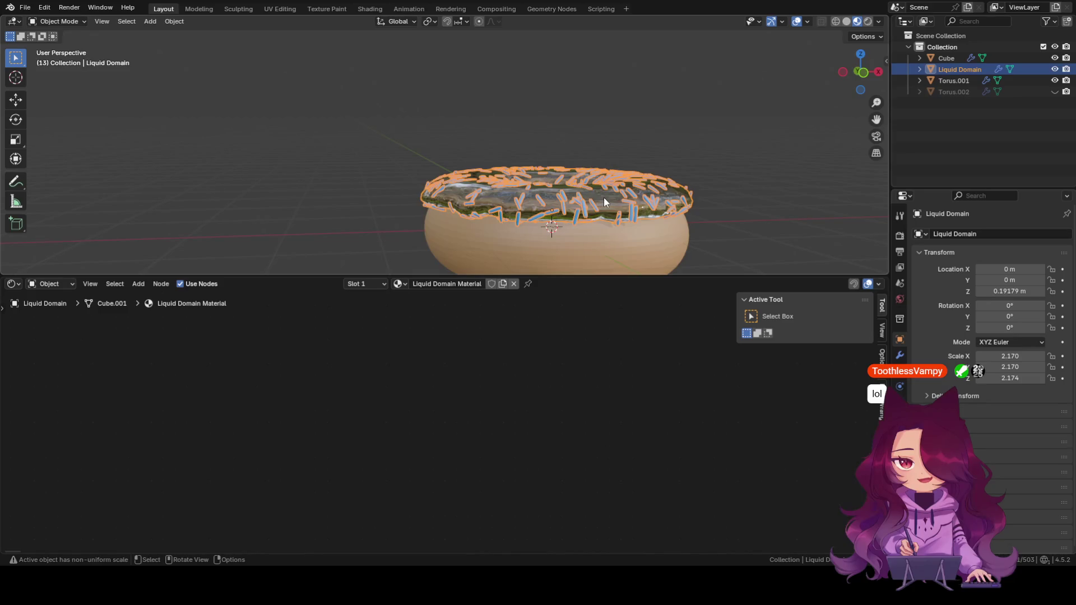
{"action": "left_click", "coordinate": [918, 69]}
{"action": "left_click", "coordinate": [952, 92]}
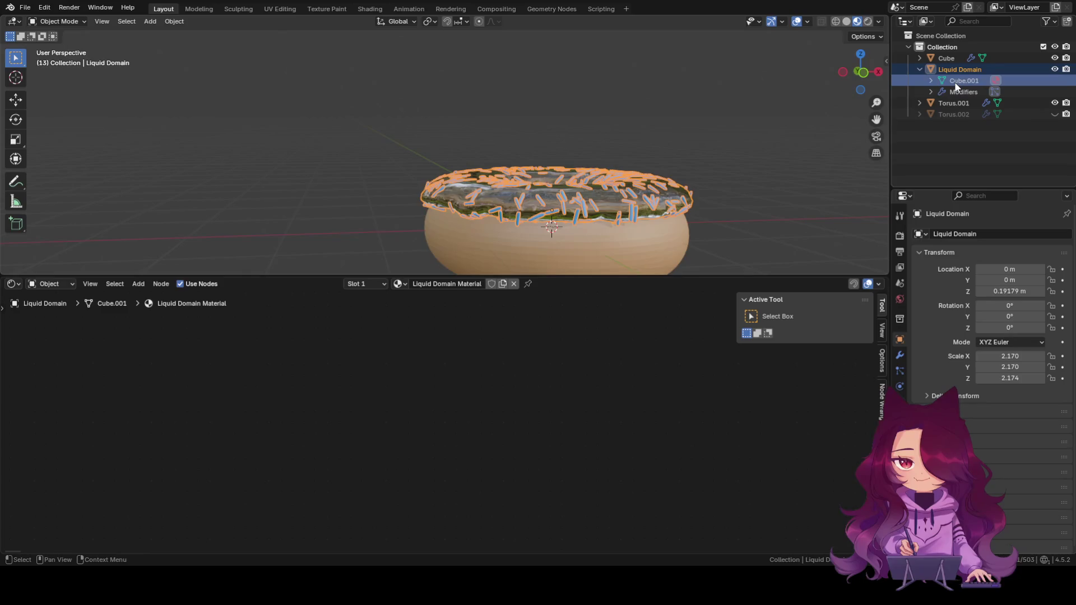
{"action": "left_click", "coordinate": [930, 91]}
Expand the ParticleSystem modifier and select its ParticleSettings data.
{"action": "left_click", "coordinate": [962, 103]}
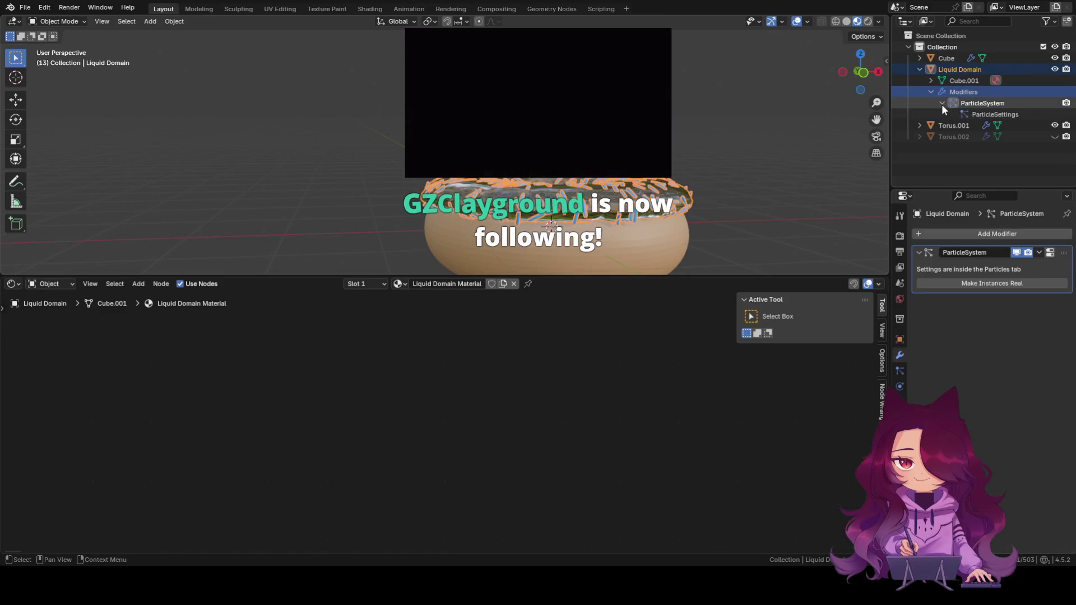
{"action": "left_click", "coordinate": [942, 103]}
{"action": "left_click", "coordinate": [985, 115]}
{"action": "mouse_move", "coordinate": [685, 212]}
{"action": "middle_mouse_down"}
{"action": "mouse_move", "coordinate": [687, 227]}
{"action": "mouse_move", "coordinate": [727, 220]}
{"action": "middle_mouse_up"}
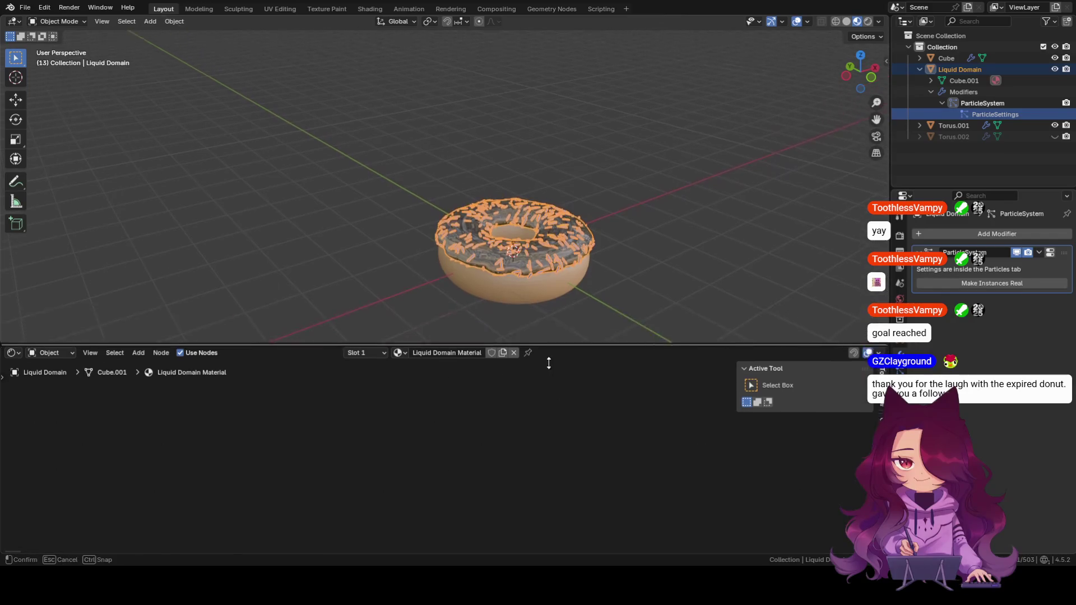
Enlarge the 3D view and inspect the donut from several angles, leaving the icing deselected.
{"action": "left_click_drag", "start_coordinate": [546, 278], "coordinate": [551, 427]}
{"action": "left_click", "coordinate": [623, 303]}
{"action": "scroll", "coordinate": [624, 303], "scroll_direction": "up", "scroll_amount": 2}
{"action": "middle_click_drag", "start_coordinate": [624, 303], "coordinate": [666, 322]}
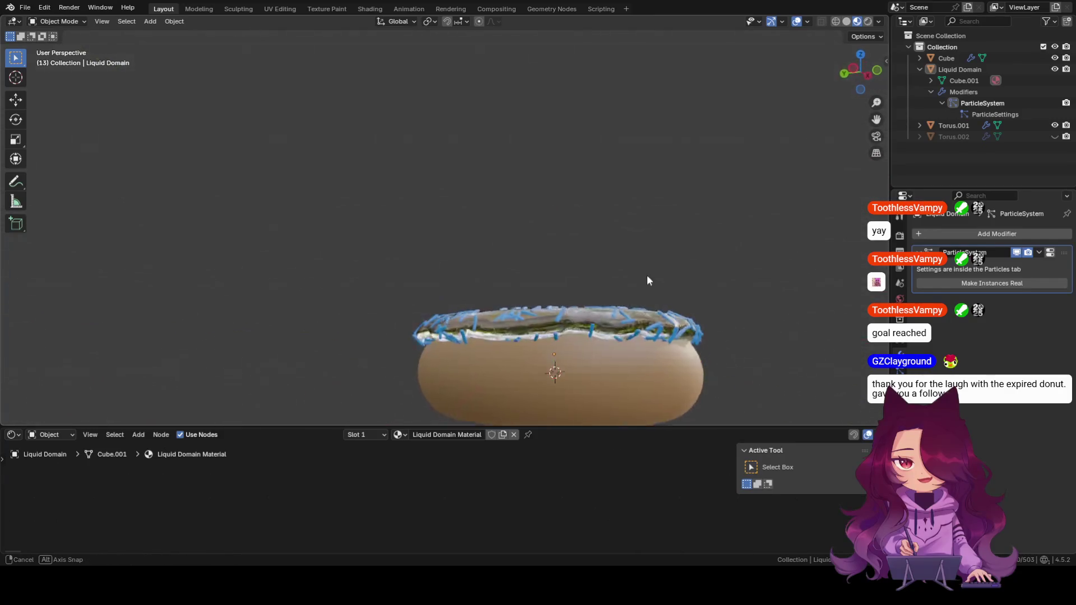
{"action": "mouse_move", "coordinate": [667, 322]}
{"action": "middle_mouse_down"}
{"action": "mouse_move", "coordinate": [635, 309]}
{"action": "mouse_move", "coordinate": [472, 141]}
{"action": "mouse_move", "coordinate": [566, 291]}
{"action": "middle_mouse_up"}
{"action": "scroll", "coordinate": [596, 329], "scroll_direction": "up", "scroll_amount": 3}
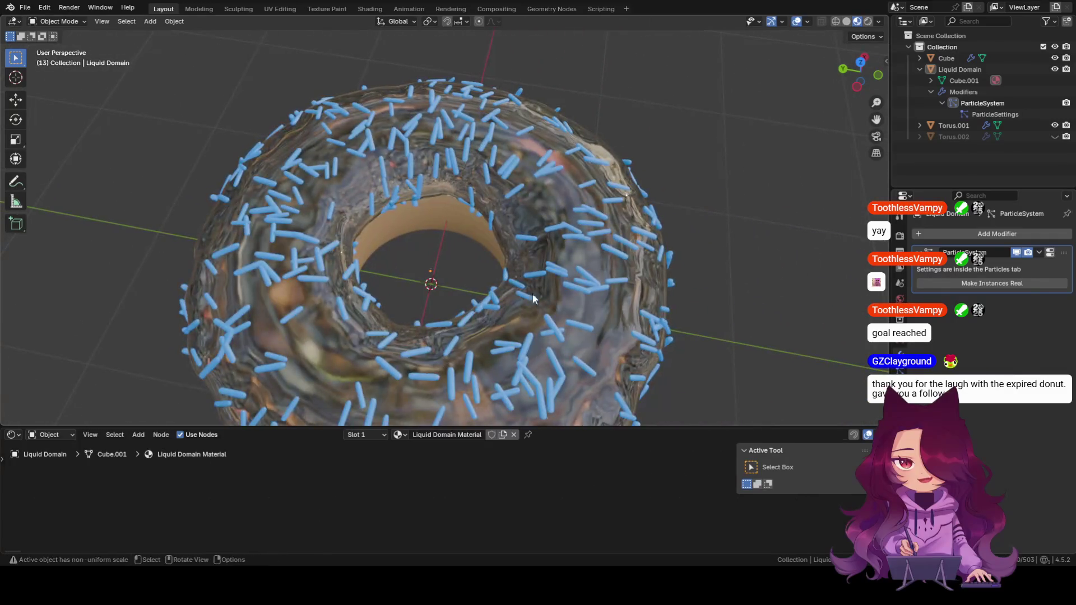
{"action": "scroll", "coordinate": [567, 292], "scroll_direction": "up", "scroll_amount": 2}
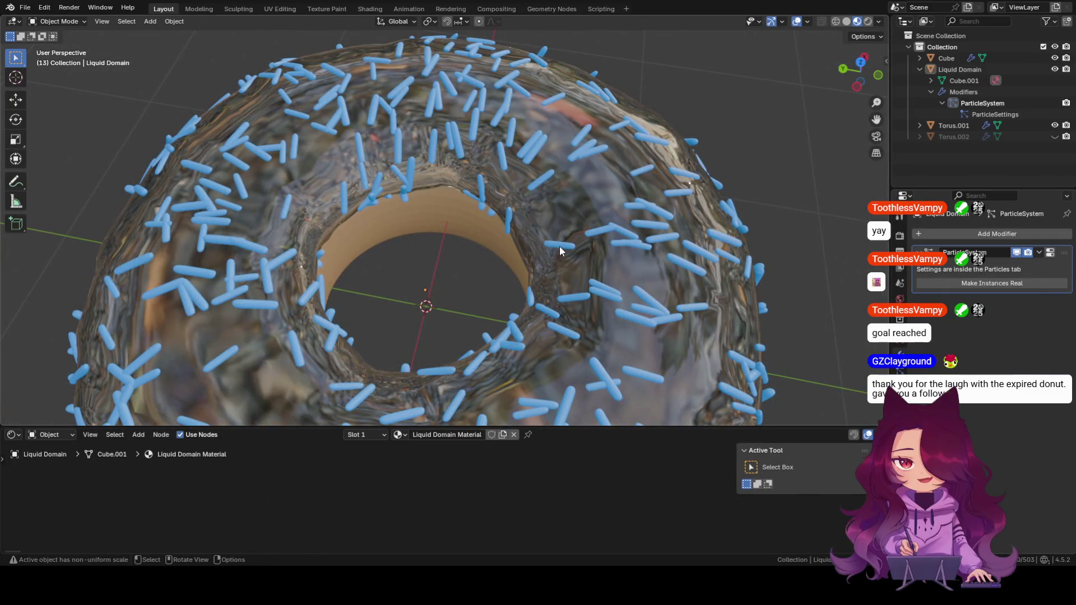
{"action": "scroll", "coordinate": [219, 219], "scroll_direction": "down", "scroll_amount": 5}
{"action": "mouse_move", "coordinate": [219, 220]}
{"action": "middle_mouse_down"}
{"action": "mouse_move", "coordinate": [399, 223]}
{"action": "mouse_move", "coordinate": [478, 273]}
{"action": "mouse_move", "coordinate": [376, 315]}
{"action": "mouse_move", "coordinate": [545, 278]}
{"action": "middle_mouse_up"}
{"action": "scroll", "coordinate": [448, 284], "scroll_direction": "down", "scroll_amount": 2}
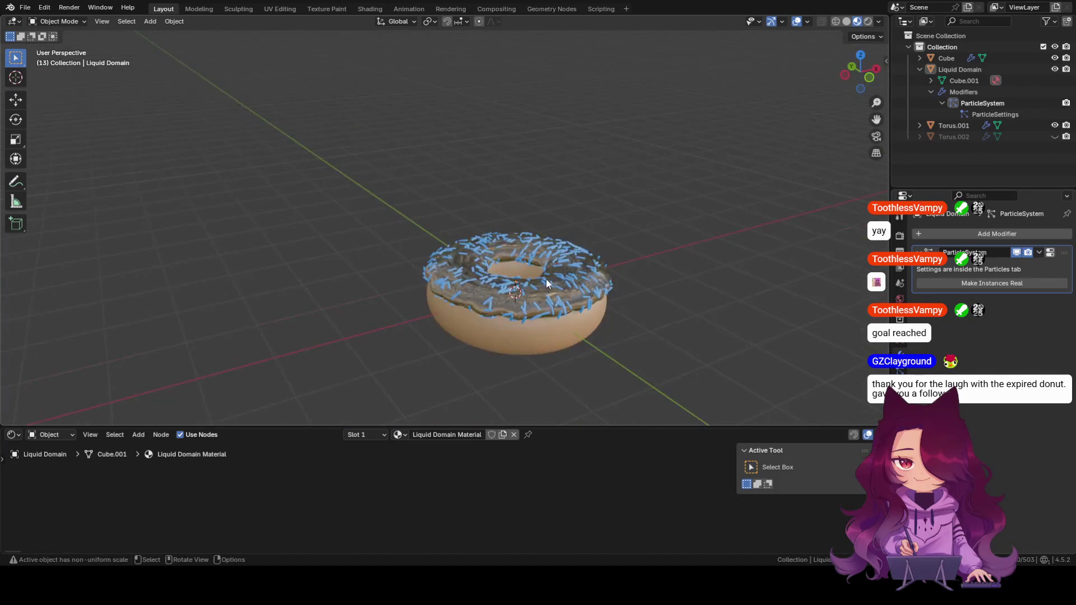
{"action": "scroll", "coordinate": [545, 279], "scroll_direction": "up", "scroll_amount": 3}
{"action": "scroll", "coordinate": [617, 263], "scroll_direction": "up", "scroll_amount": 2}
{"action": "middle_click_drag", "start_coordinate": [539, 208], "coordinate": [554, 305]}
{"action": "left_click", "coordinate": [580, 295]}
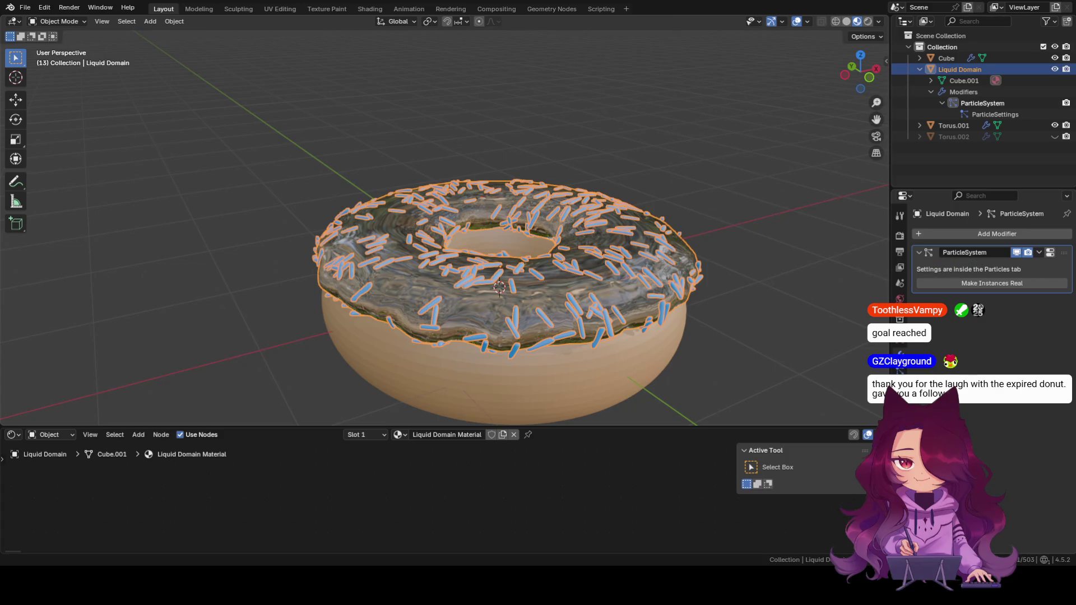
{"action": "scroll", "coordinate": [700, 307], "scroll_direction": "down", "scroll_amount": 2}
{"action": "scroll", "coordinate": [700, 306], "scroll_direction": "down", "scroll_amount": 4}
{"action": "left_click", "coordinate": [700, 307]}
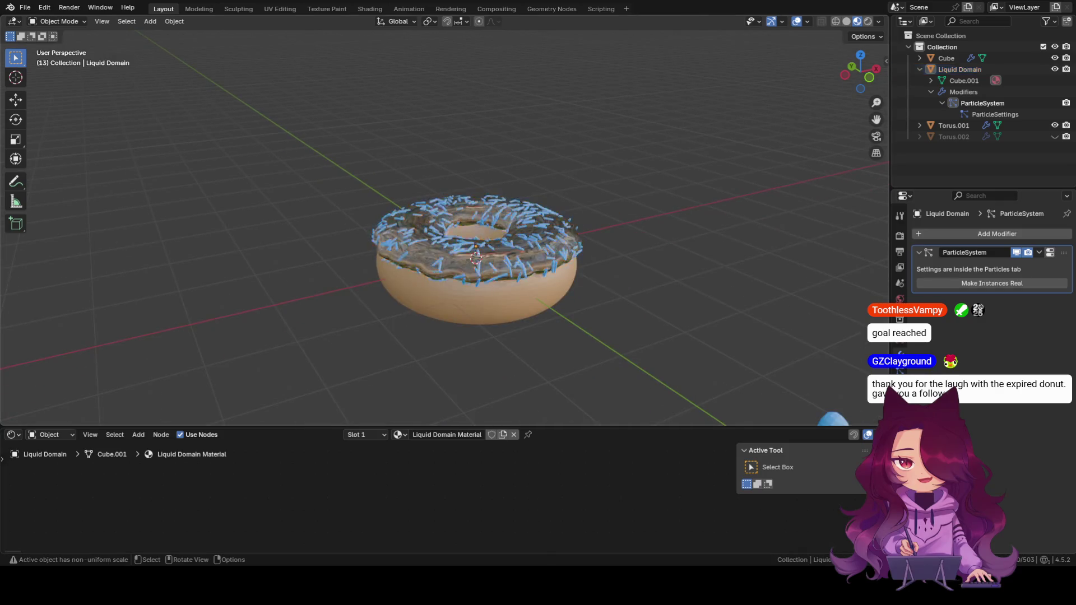
{"action": "scroll", "coordinate": [700, 307], "scroll_direction": "down", "scroll_amount": 3}
Make the Cube sprinkle active and expand its Cube.002 mesh, material and Modifiers entries in the Outliner.
{"action": "left_click", "coordinate": [949, 56]}
{"action": "right_click", "coordinate": [949, 56]}
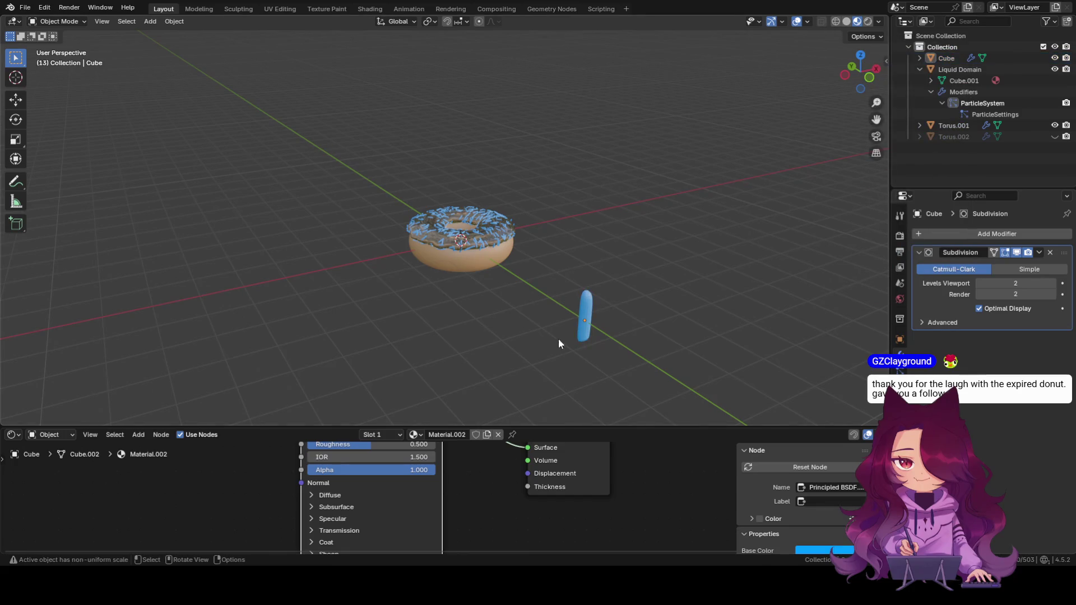
{"action": "left_click", "coordinate": [921, 57]}
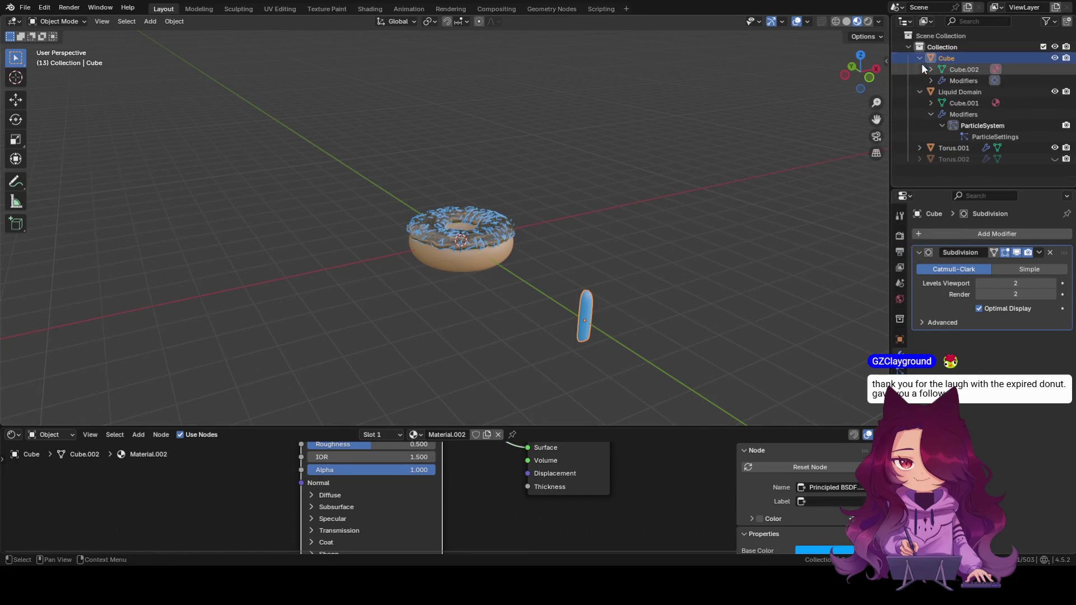
{"action": "left_click", "coordinate": [954, 69]}
{"action": "scroll", "coordinate": [452, 179], "scroll_direction": "up", "scroll_amount": 3}
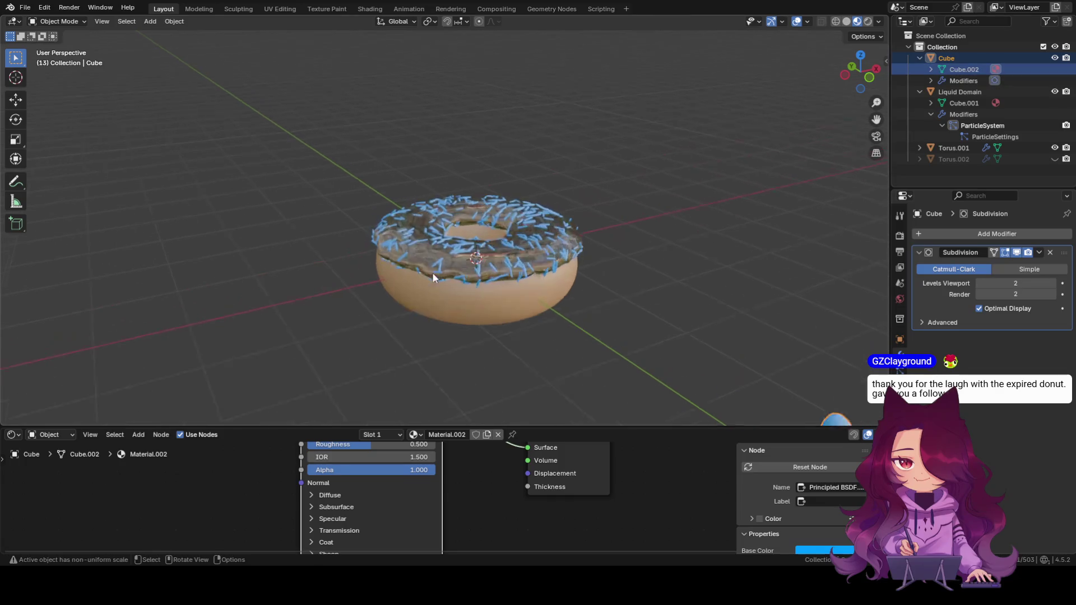
{"action": "middle_click_drag", "start_coordinate": [432, 272], "coordinate": [540, 306]}
{"action": "left_click", "coordinate": [931, 70]}
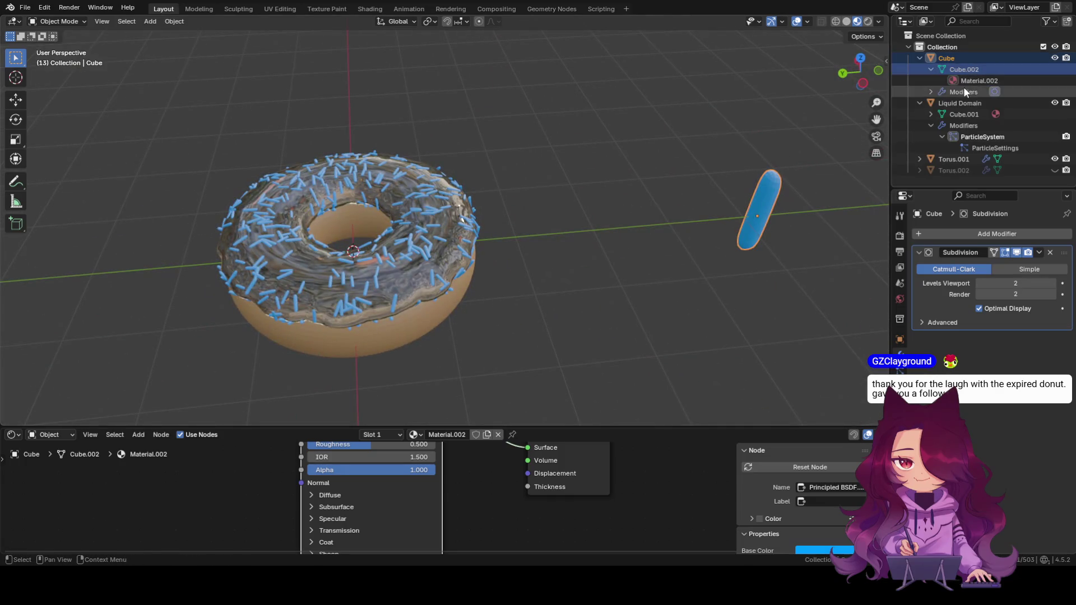
{"action": "left_click", "coordinate": [963, 88]}
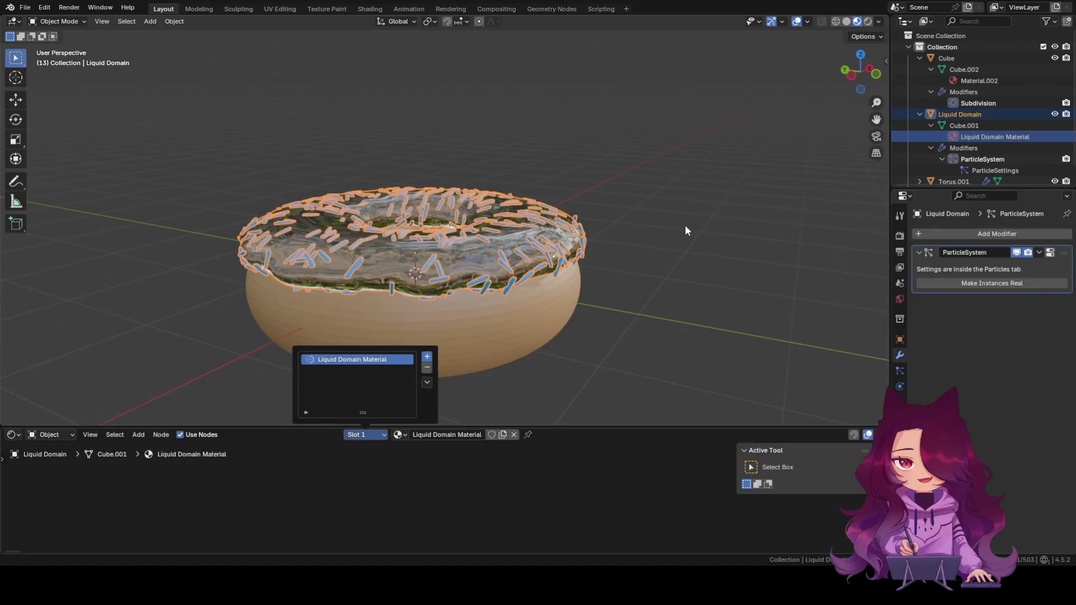
Snap the selection to the 3D cursor via the Shift+S snapping menu.
{"action": "left_click", "coordinate": [685, 225]}
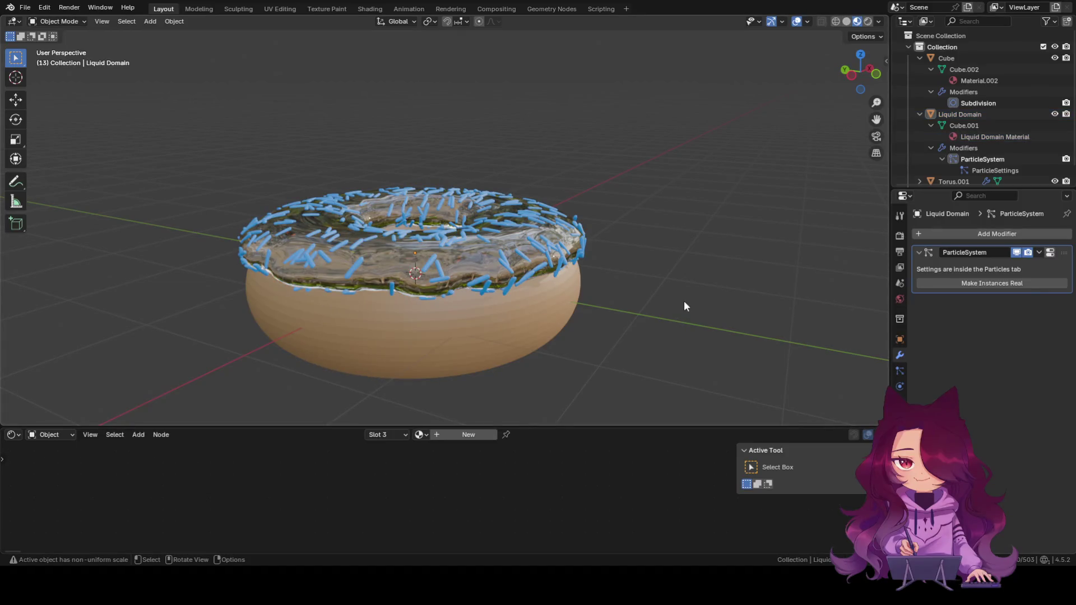
{"action": "mouse_move", "coordinate": [664, 286]}
{"action": "middle_mouse_down"}
{"action": "mouse_move", "coordinate": [600, 271]}
{"action": "mouse_move", "coordinate": [722, 271]}
{"action": "middle_mouse_up"}
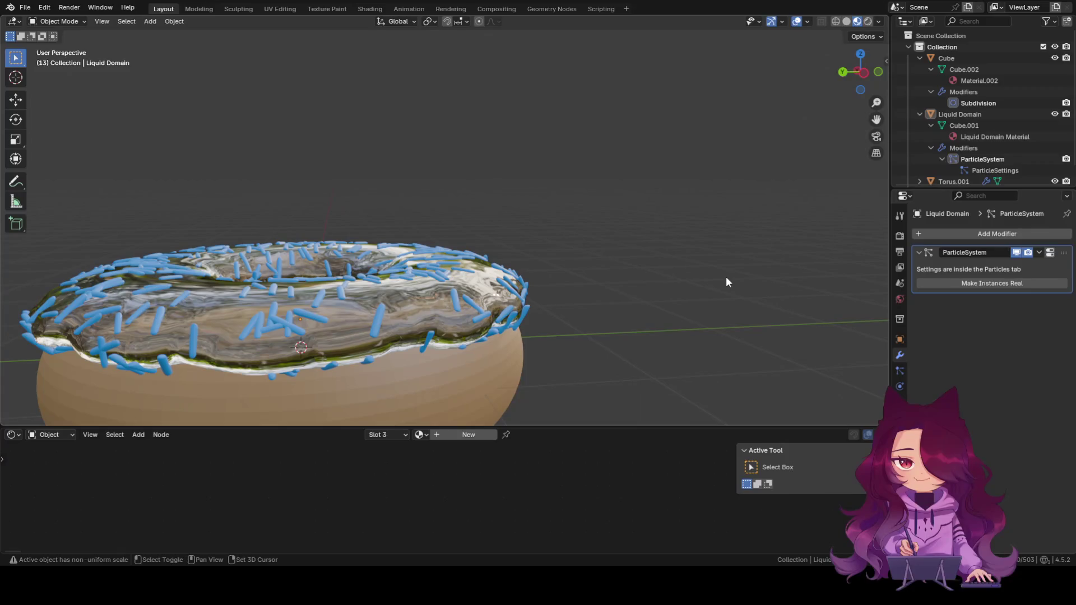
{"action": "key", "text": "shift+s"}
{"action": "left_click", "coordinate": [660, 126]}
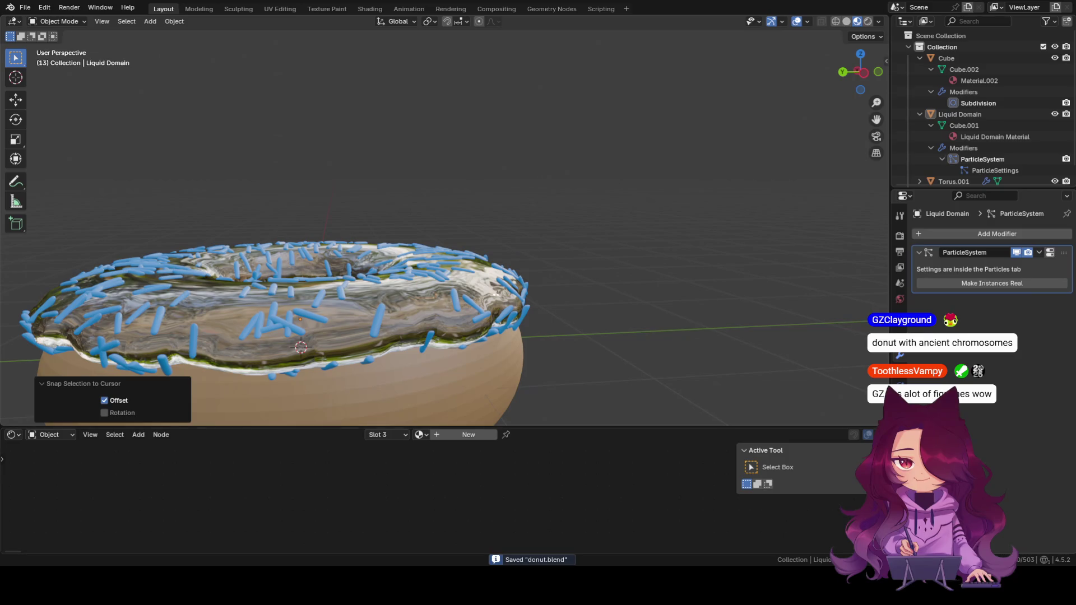
{"action": "middle_click_drag", "start_coordinate": [485, 370], "coordinate": [500, 331]}
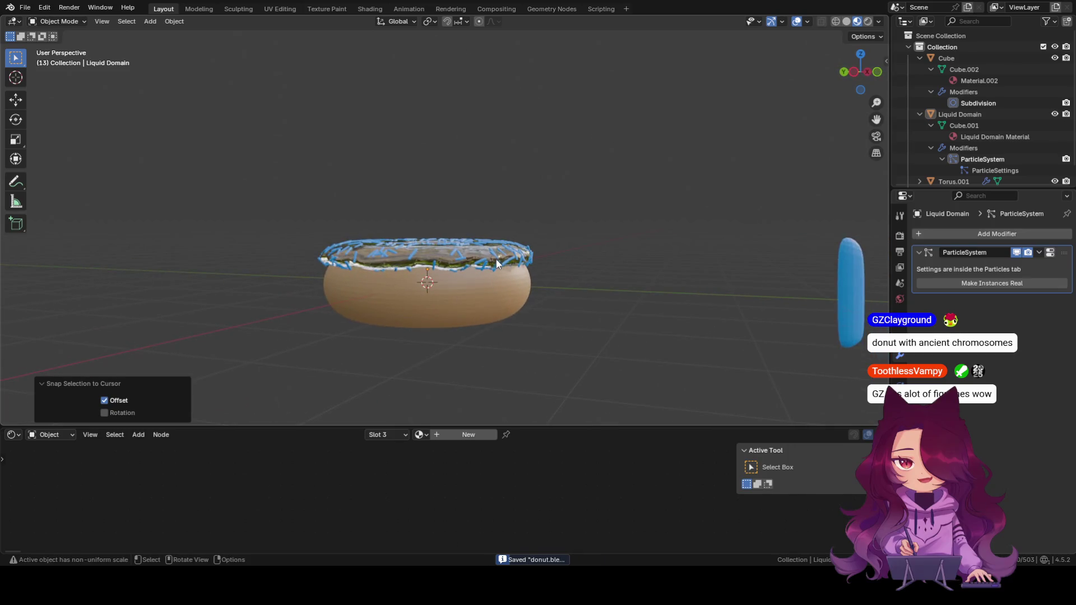
{"action": "middle_click_drag", "start_coordinate": [500, 337], "coordinate": [504, 291]}
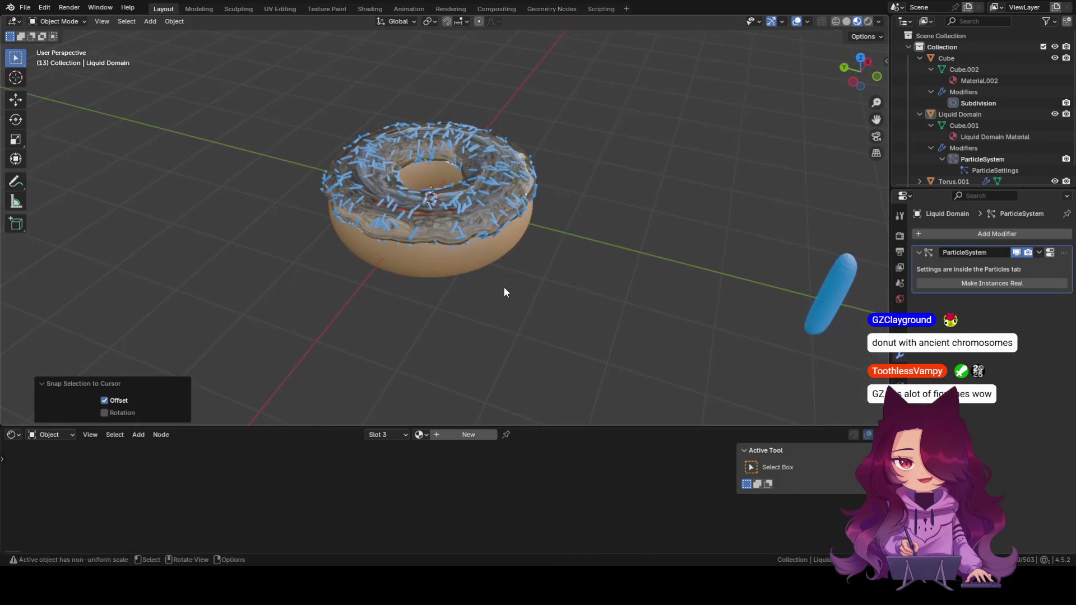
{"action": "scroll", "coordinate": [374, 262], "scroll_direction": "up", "scroll_amount": 2}
{"action": "middle_click_drag", "start_coordinate": [453, 171], "coordinate": [518, 253], "text": "shift"}
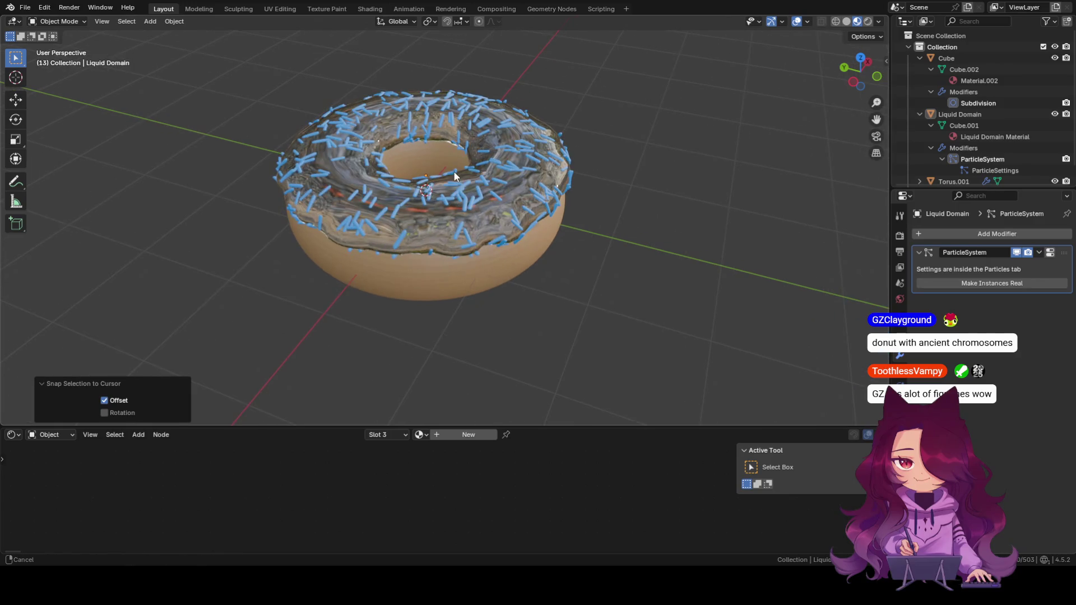
{"action": "mouse_move", "coordinate": [538, 298]}
{"action": "middle_mouse_down"}
{"action": "mouse_move", "coordinate": [552, 303]}
{"action": "mouse_move", "coordinate": [539, 180]}
{"action": "middle_mouse_up"}
{"action": "scroll", "coordinate": [553, 303], "scroll_direction": "up", "scroll_amount": 2}
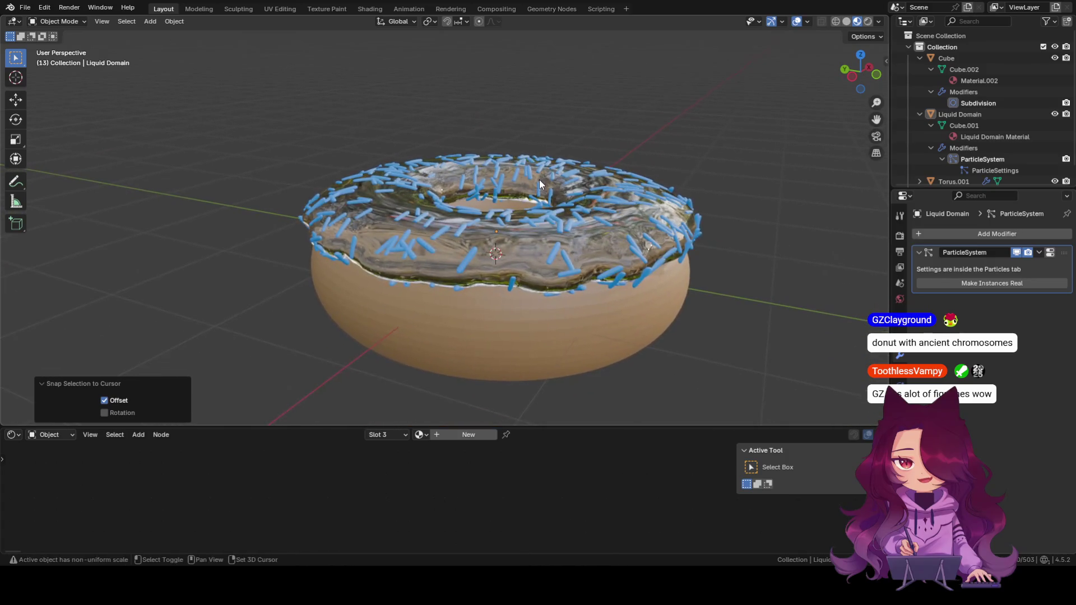
{"action": "middle_click_drag", "start_coordinate": [446, 320], "coordinate": [579, 273]}
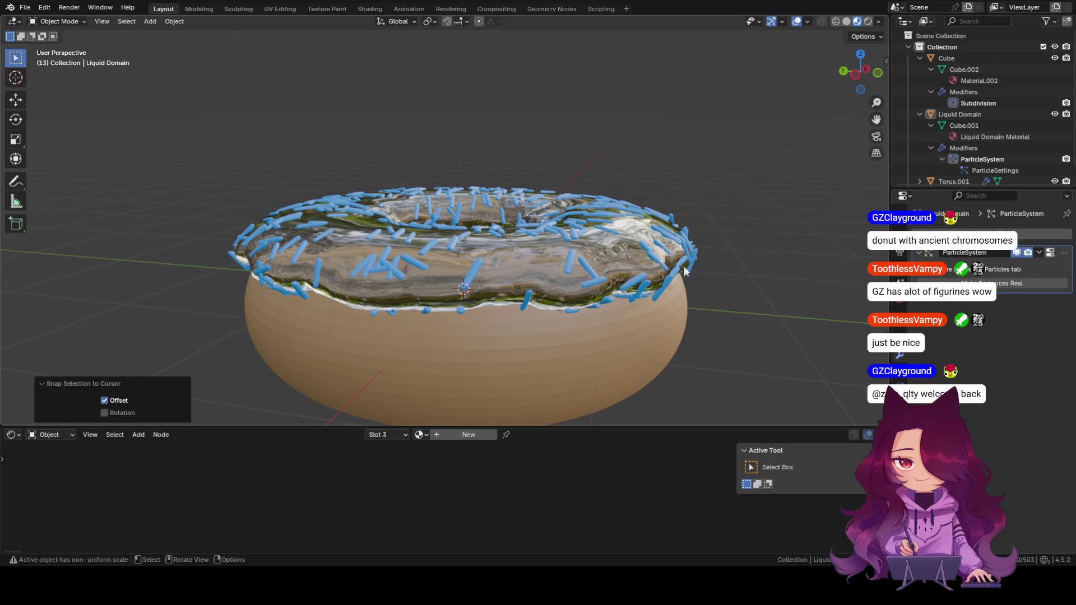
{"action": "left_click", "coordinate": [550, 276]}
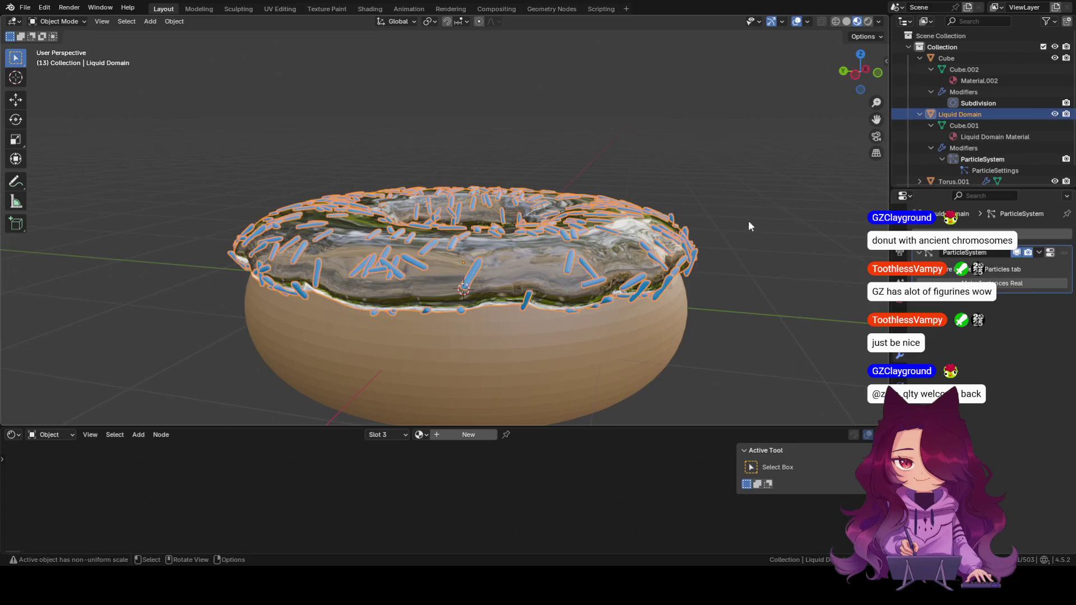
Frame the donut and step through the Cube.001 mesh, Liquid Domain Material and ParticleSettings entries, then deselect all.
{"action": "mouse_move", "coordinate": [735, 222]}
{"action": "middle_mouse_down"}
{"action": "mouse_move", "coordinate": [680, 225]}
{"action": "mouse_move", "coordinate": [726, 279]}
{"action": "mouse_move", "coordinate": [687, 272]}
{"action": "mouse_move", "coordinate": [681, 224]}
{"action": "middle_mouse_up"}
{"action": "key", "text": "KP_Decimal"}
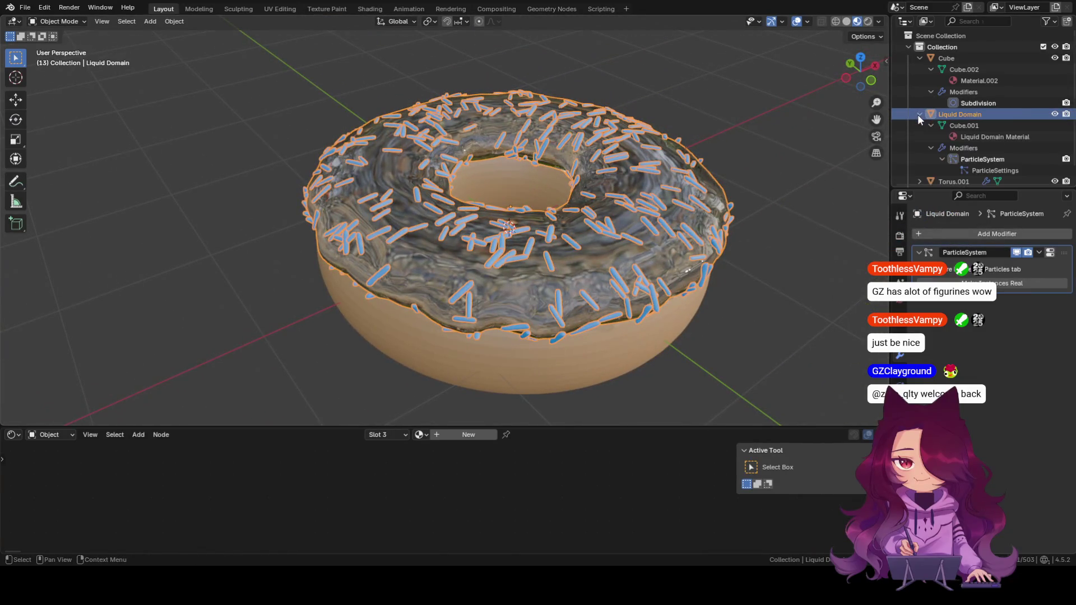
{"action": "left_click", "coordinate": [958, 128]}
{"action": "left_click", "coordinate": [994, 137]}
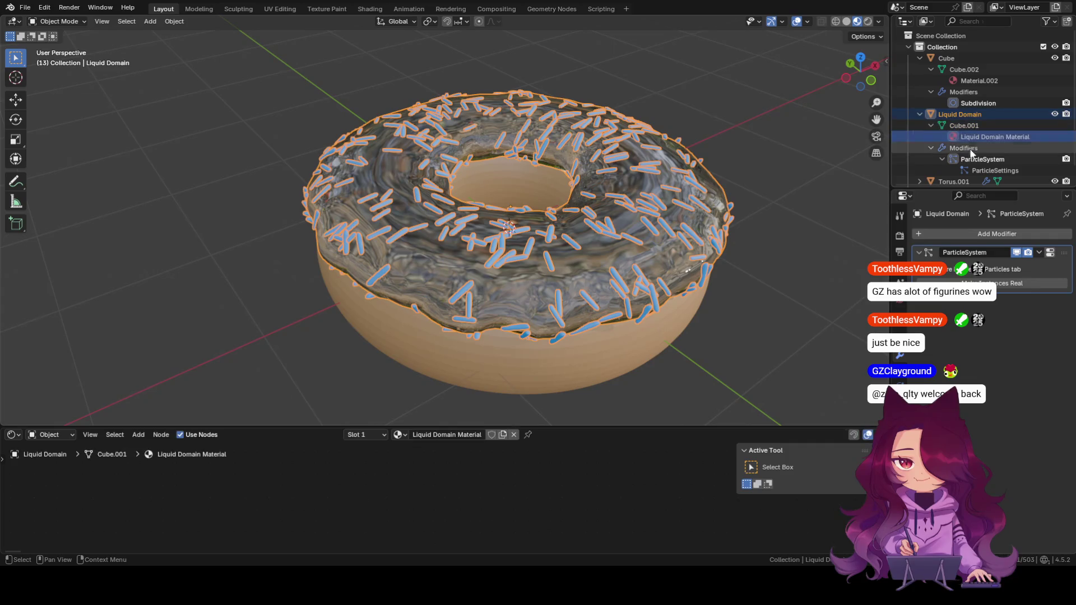
{"action": "left_click", "coordinate": [981, 159]}
{"action": "left_click", "coordinate": [989, 170]}
{"action": "key", "text": "alt+a"}
{"action": "scroll", "coordinate": [698, 271], "scroll_direction": "down", "scroll_amount": 5}
Select the sprinkled Liquid Domain icing and bring up its Object context menu for conversion.
{"action": "mouse_move", "coordinate": [704, 290]}
{"action": "middle_mouse_down"}
{"action": "mouse_move", "coordinate": [645, 252]}
{"action": "mouse_move", "coordinate": [625, 312]}
{"action": "middle_mouse_up"}
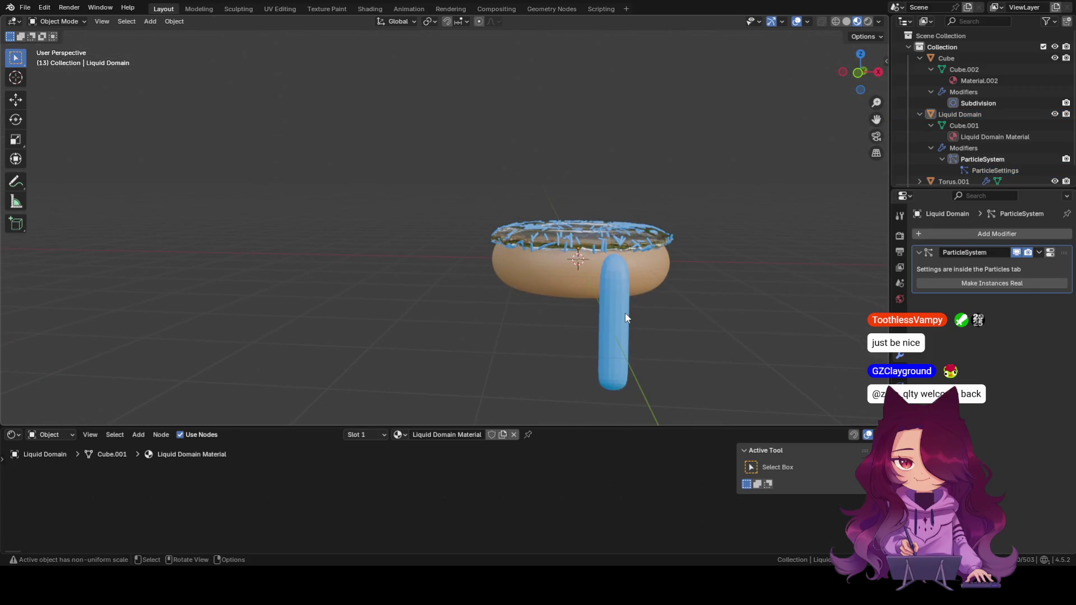
{"action": "left_click", "coordinate": [622, 312]}
{"action": "mouse_move", "coordinate": [512, 327]}
{"action": "middle_mouse_down"}
{"action": "mouse_move", "coordinate": [616, 331]}
{"action": "mouse_move", "coordinate": [565, 336]}
{"action": "middle_mouse_up"}
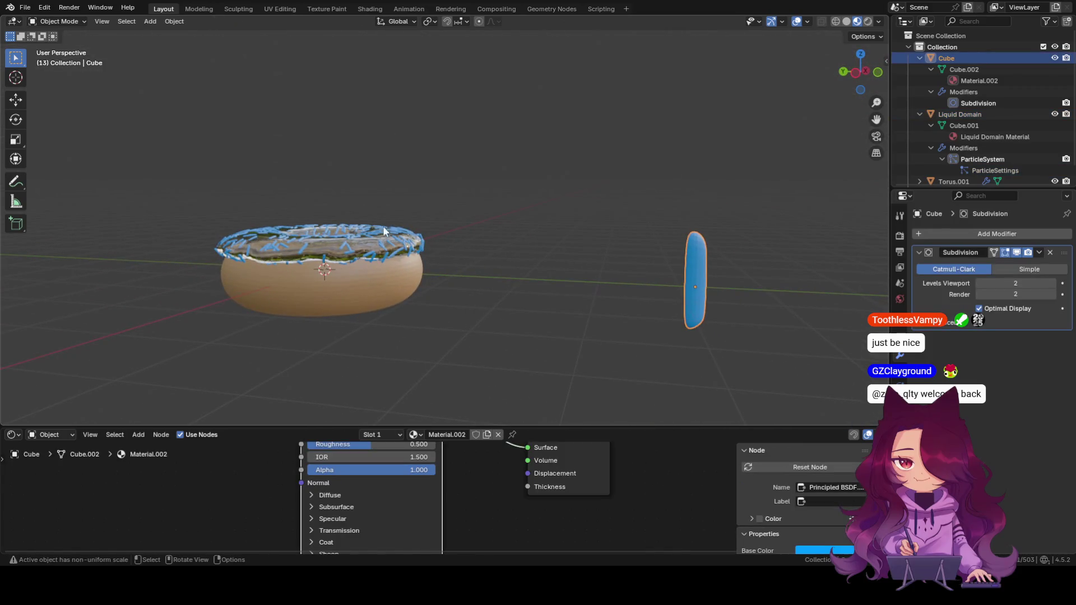
{"action": "left_click", "coordinate": [384, 249]}
{"action": "right_click", "coordinate": [383, 246]}
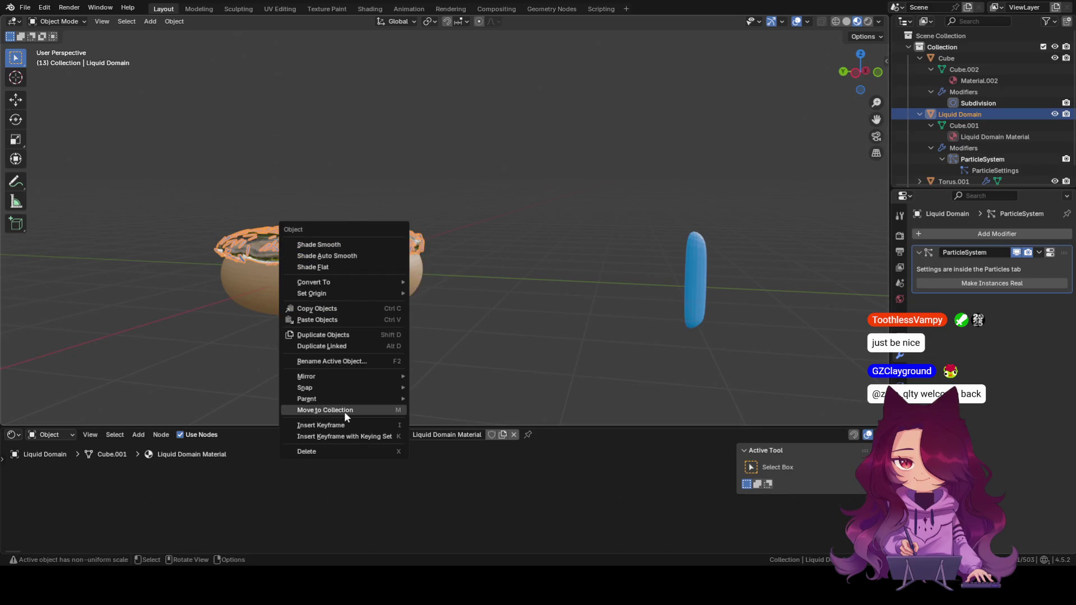
{"action": "mouse_move", "coordinate": [313, 281]}
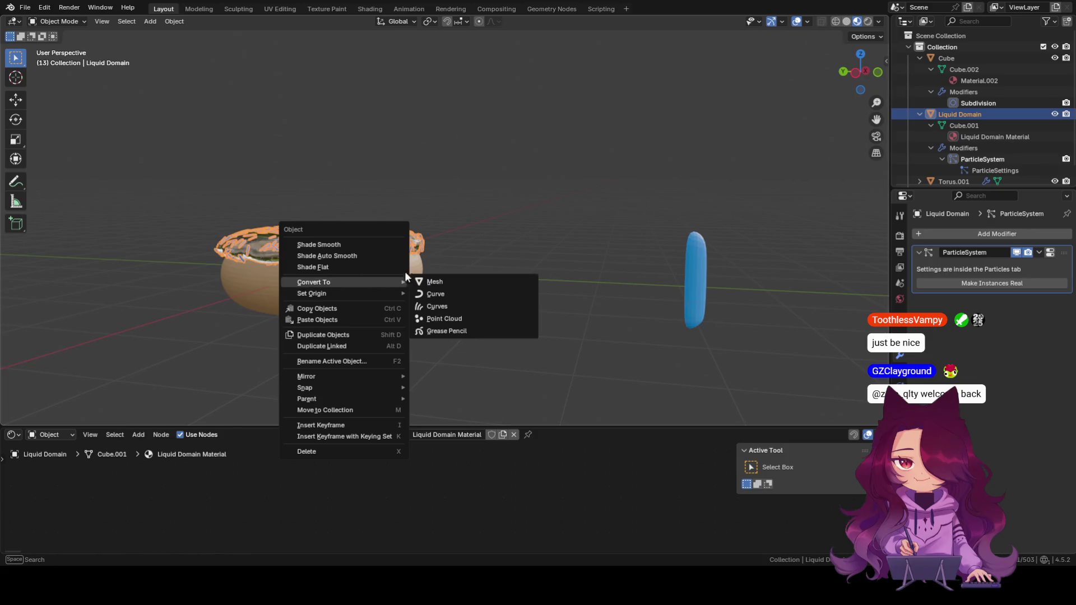
{"action": "left_click", "coordinate": [450, 288]}
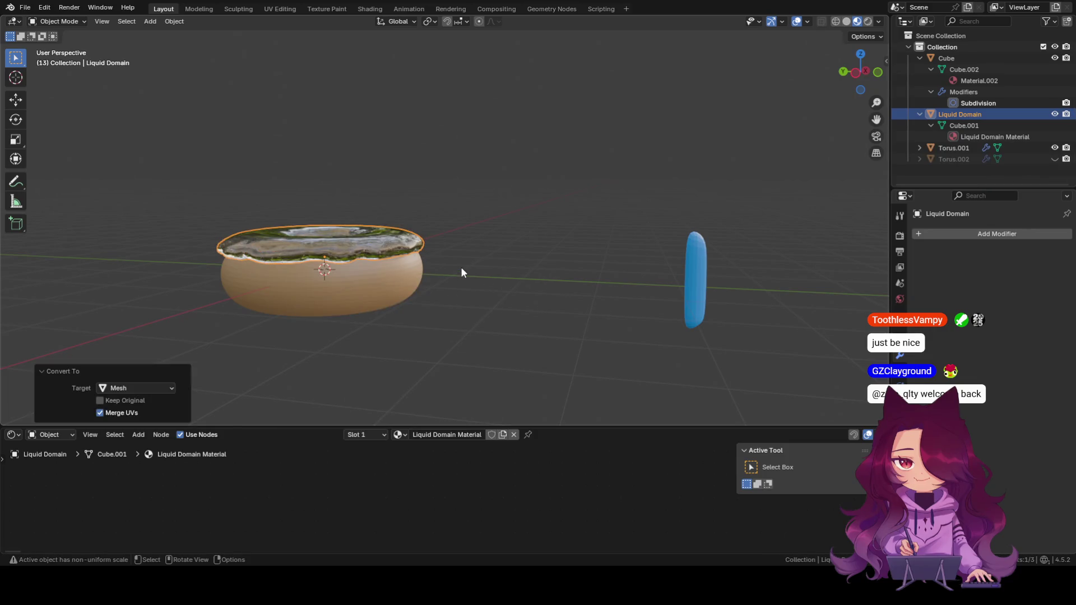
{"action": "left_click", "coordinate": [460, 266]}
{"action": "mouse_move", "coordinate": [435, 242]}
{"action": "middle_mouse_down"}
{"action": "mouse_move", "coordinate": [464, 252]}
{"action": "mouse_move", "coordinate": [406, 248]}
{"action": "middle_mouse_up"}
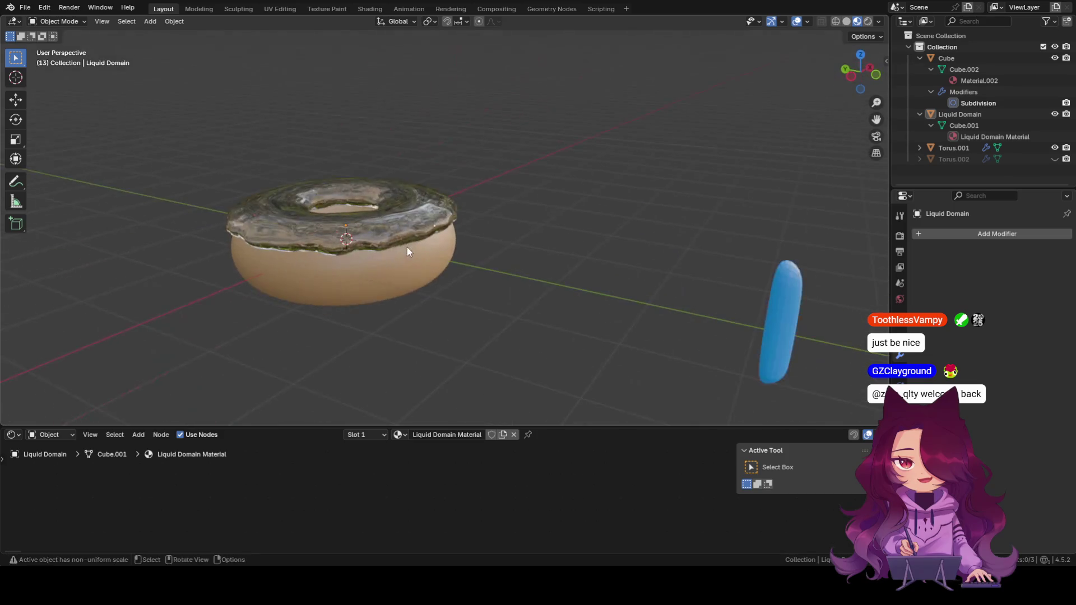
{"action": "left_click", "coordinate": [407, 247]}
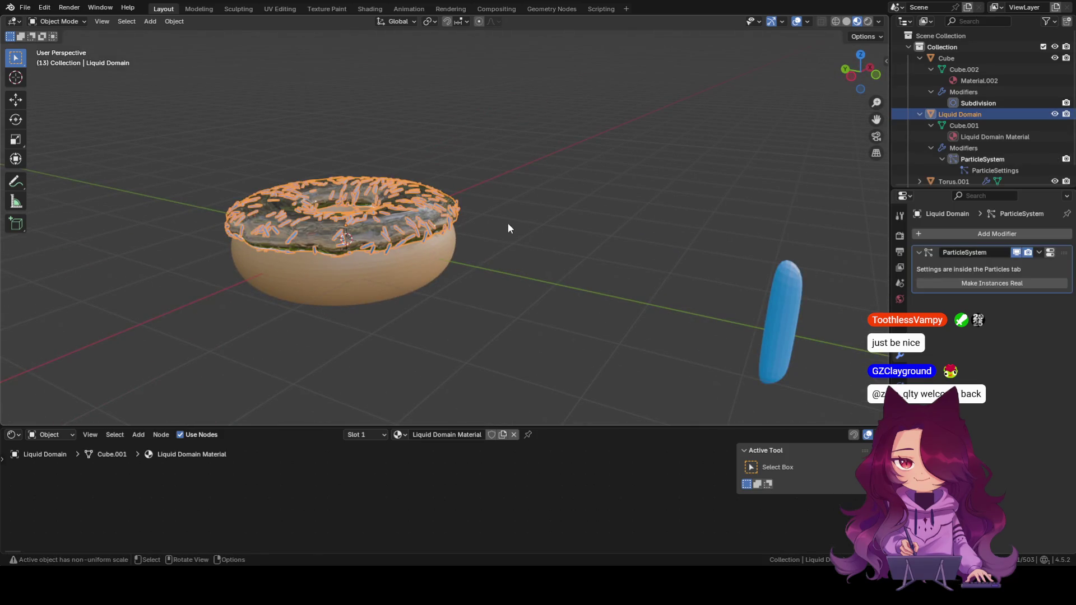
{"action": "left_click", "coordinate": [641, 252]}
{"action": "left_click", "coordinate": [794, 298]}
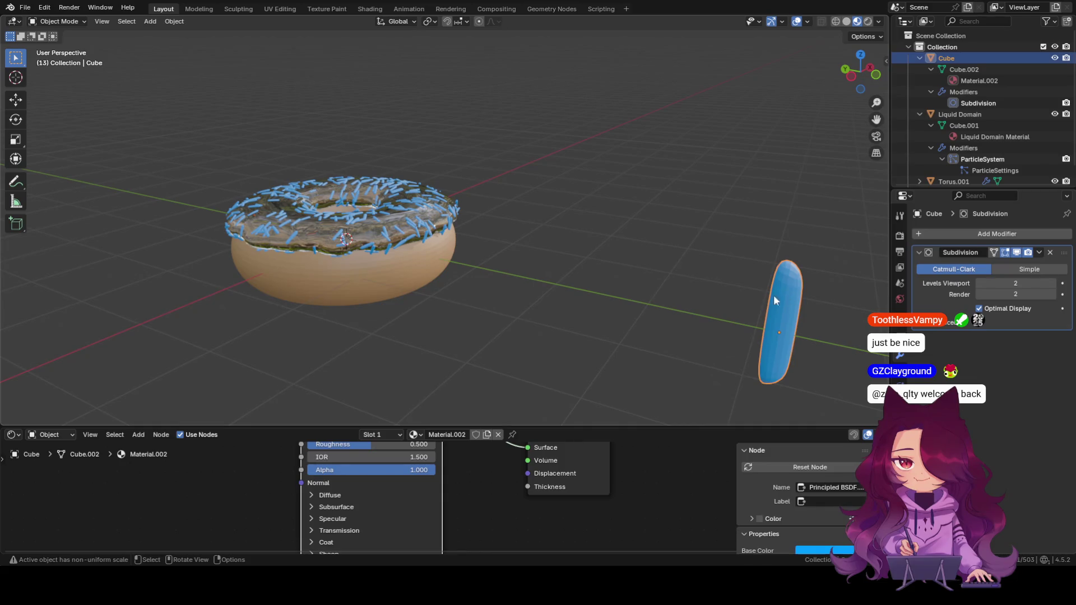
{"action": "left_click", "coordinate": [423, 214]}
{"action": "left_click", "coordinate": [398, 253]}
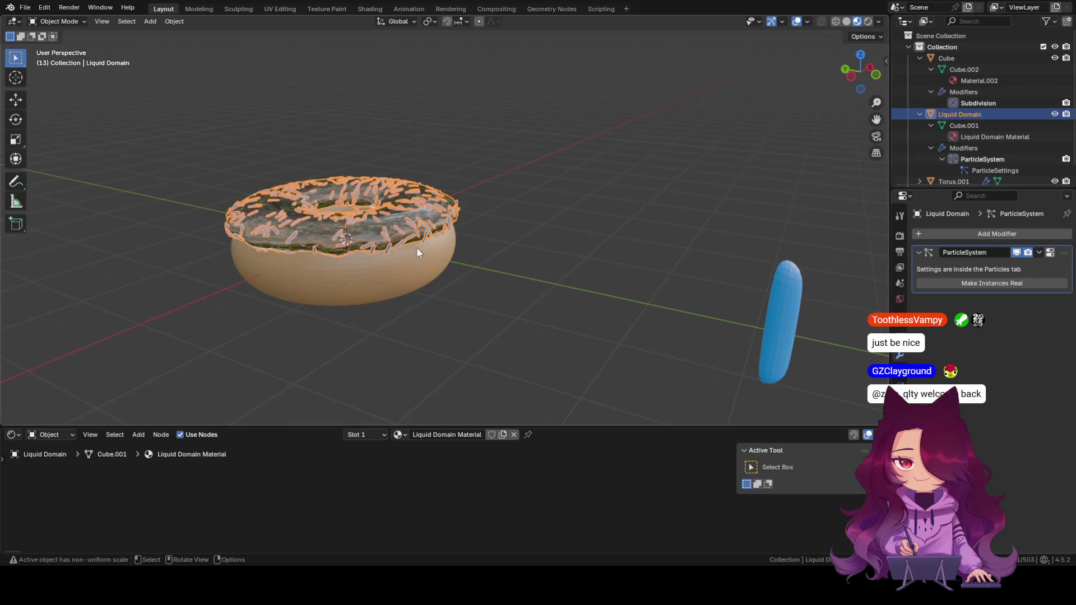
{"action": "left_click", "coordinate": [580, 204]}
Undo and redo the recent selection changes, ending with the blue capsule sprinkle selected.
{"action": "key", "text": "ctrl+z"}
{"action": "key", "text": "ctrl+shift+z"}
{"action": "key", "text": "ctrl+z"}
{"action": "key", "text": "ctrl+shift+z"}
{"action": "key", "text": "ctrl+z"}
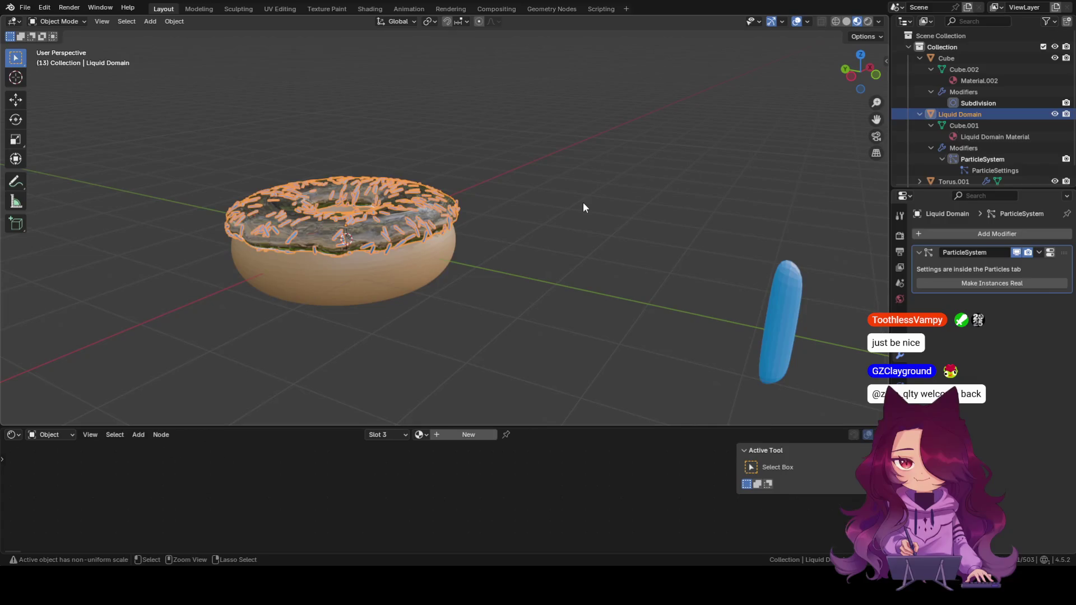
{"action": "left_click", "coordinate": [546, 235]}
{"action": "left_click", "coordinate": [792, 305]}
{"action": "key", "text": "ctrl+z"}
{"action": "key", "text": "ctrl+z"}
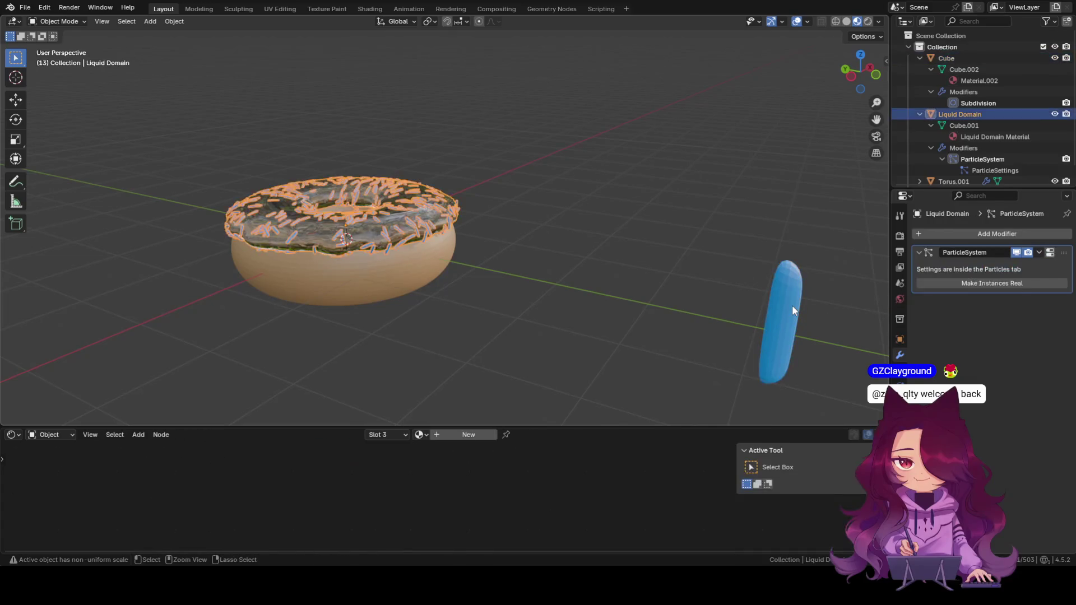
{"action": "left_click", "coordinate": [550, 273]}
{"action": "left_click", "coordinate": [765, 298]}
{"action": "key", "text": "ctrl+z"}
{"action": "key", "text": "ctrl+shift+z"}
{"action": "key", "text": "ctrl+shift+z"}
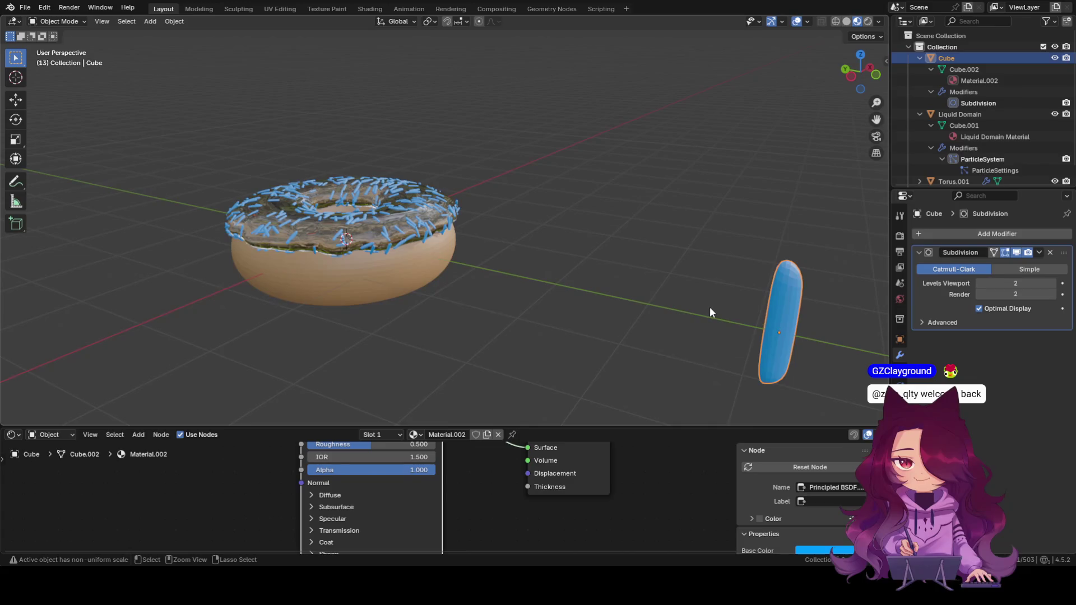
{"action": "scroll", "coordinate": [506, 487], "scroll_direction": "down", "scroll_amount": 2}
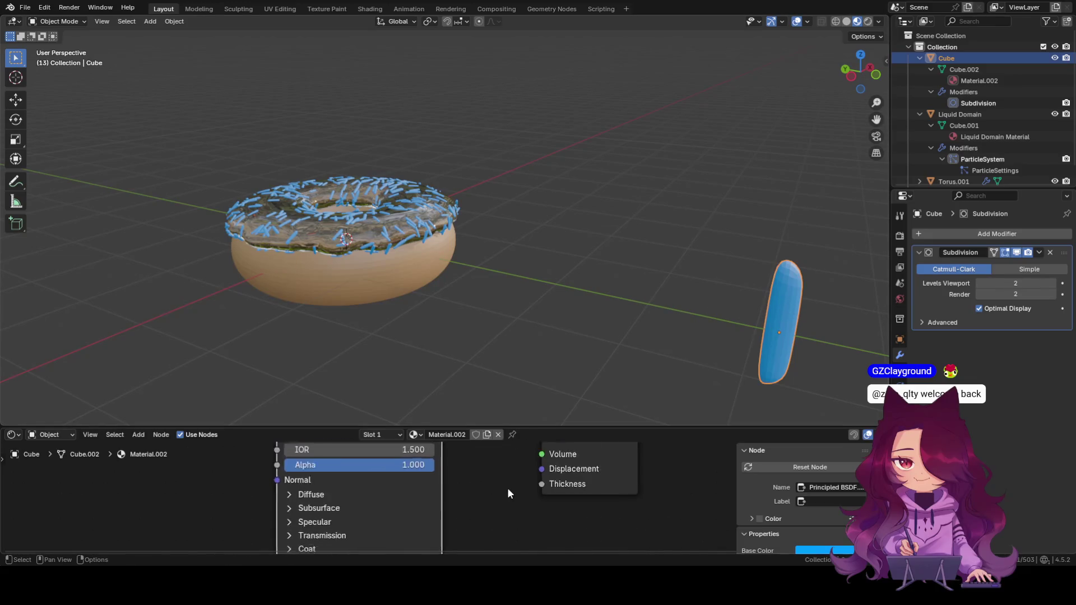
{"action": "scroll", "coordinate": [507, 488], "scroll_direction": "down", "scroll_amount": 2}
Shift the Principled BSDF base colour hue to a more saturated sky blue on the sprinkle material.
{"action": "mouse_move", "coordinate": [506, 488]}
{"action": "middle_mouse_down"}
{"action": "mouse_move", "coordinate": [535, 496]}
{"action": "mouse_move", "coordinate": [538, 523]}
{"action": "middle_mouse_up"}
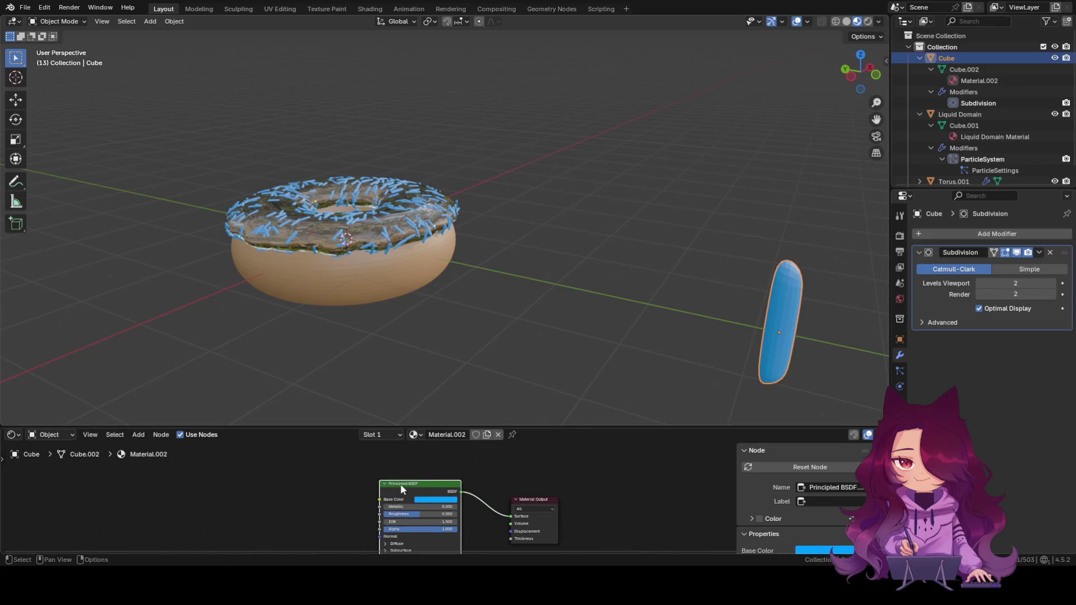
{"action": "left_click", "coordinate": [434, 500]}
{"action": "left_click_drag", "start_coordinate": [452, 398], "coordinate": [452, 392]}
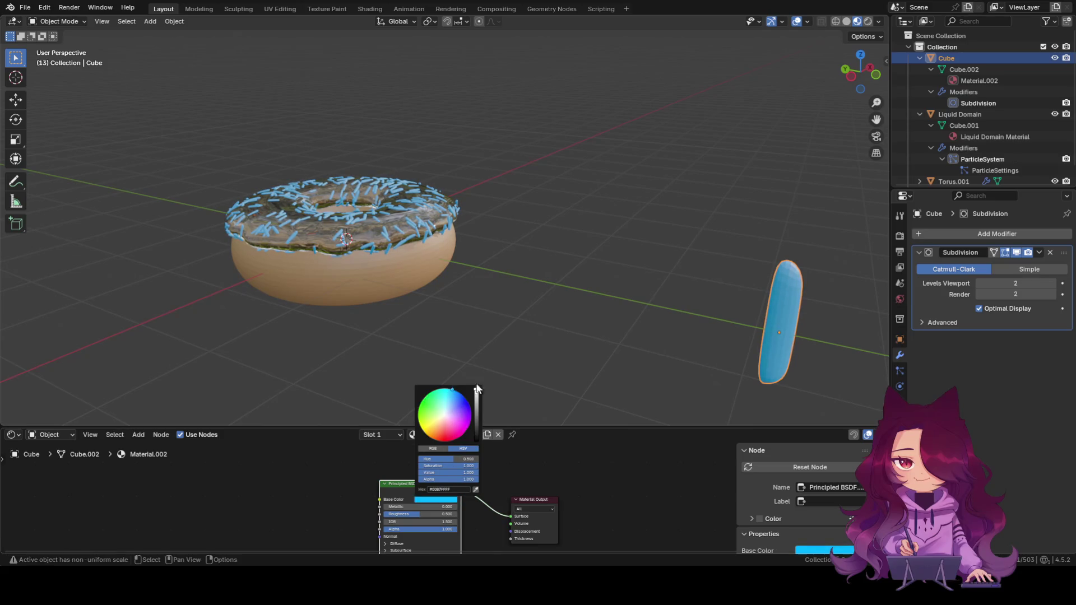
{"action": "left_click", "coordinate": [571, 336]}
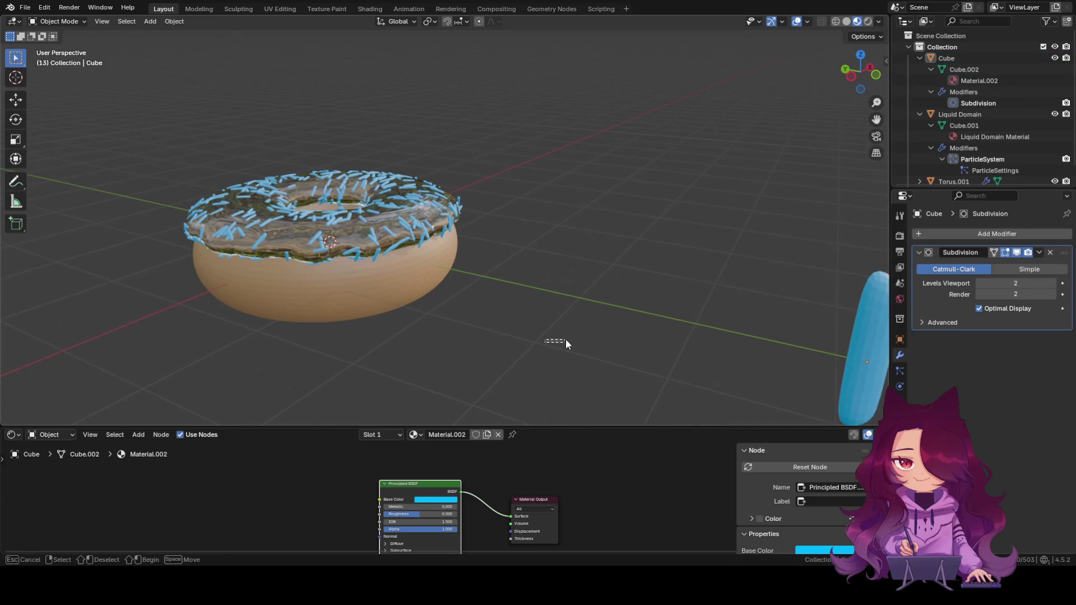
{"action": "middle_click_drag", "start_coordinate": [603, 348], "coordinate": [659, 356]}
{"action": "scroll", "coordinate": [659, 357], "scroll_direction": "up", "scroll_amount": 3}
{"action": "scroll", "coordinate": [659, 357], "scroll_direction": "down", "scroll_amount": 4}
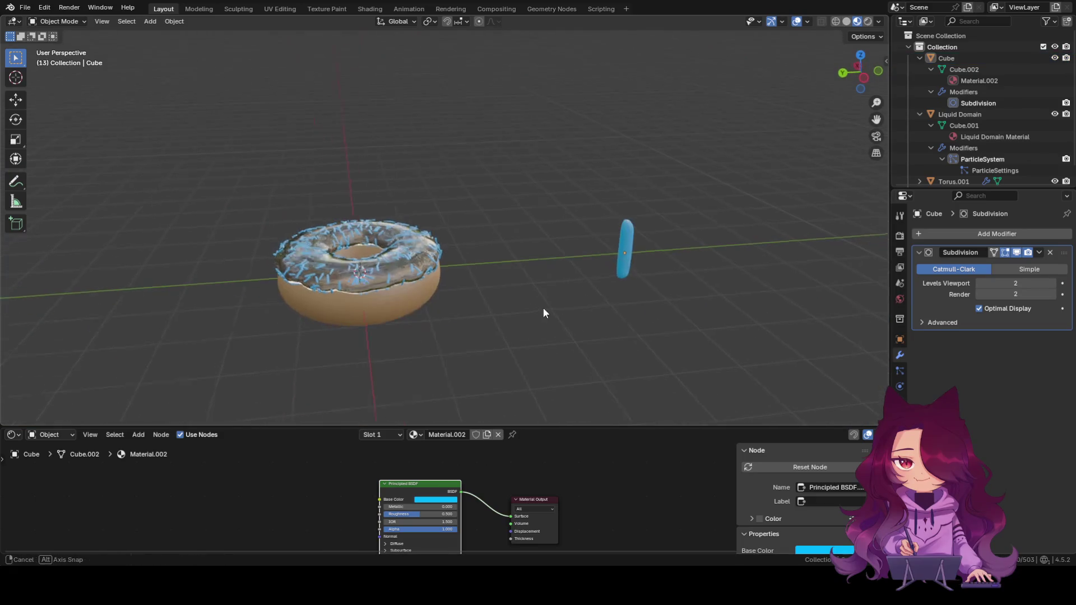
{"action": "middle_click_drag", "start_coordinate": [543, 308], "coordinate": [568, 314]}
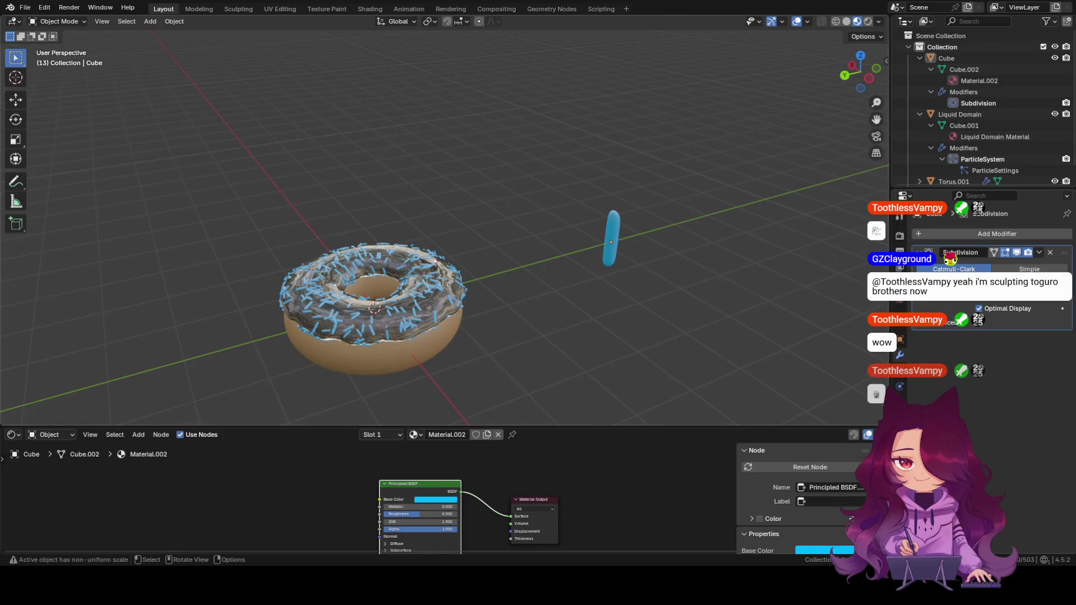
{"action": "scroll", "coordinate": [481, 337], "scroll_direction": "up", "scroll_amount": 3}
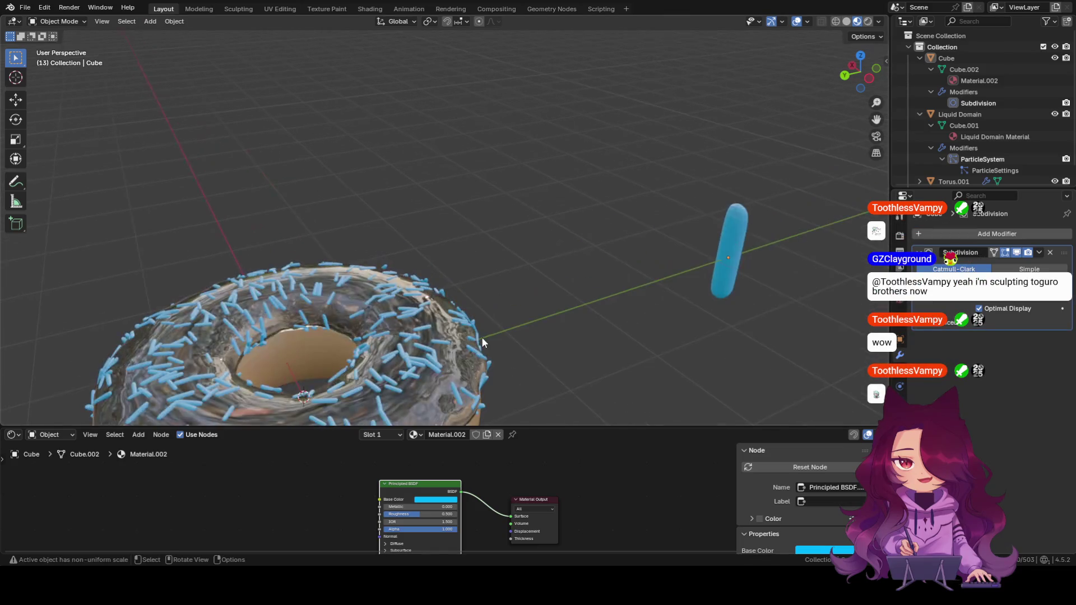
Select the Liquid Domain icing in the viewport so its particle system settings show.
{"action": "mouse_move", "coordinate": [505, 347]}
{"action": "middle_mouse_down"}
{"action": "mouse_move", "coordinate": [354, 314]}
{"action": "mouse_move", "coordinate": [567, 302]}
{"action": "mouse_move", "coordinate": [625, 252]}
{"action": "mouse_move", "coordinate": [529, 237]}
{"action": "middle_mouse_up"}
{"action": "left_click", "coordinate": [528, 238]}
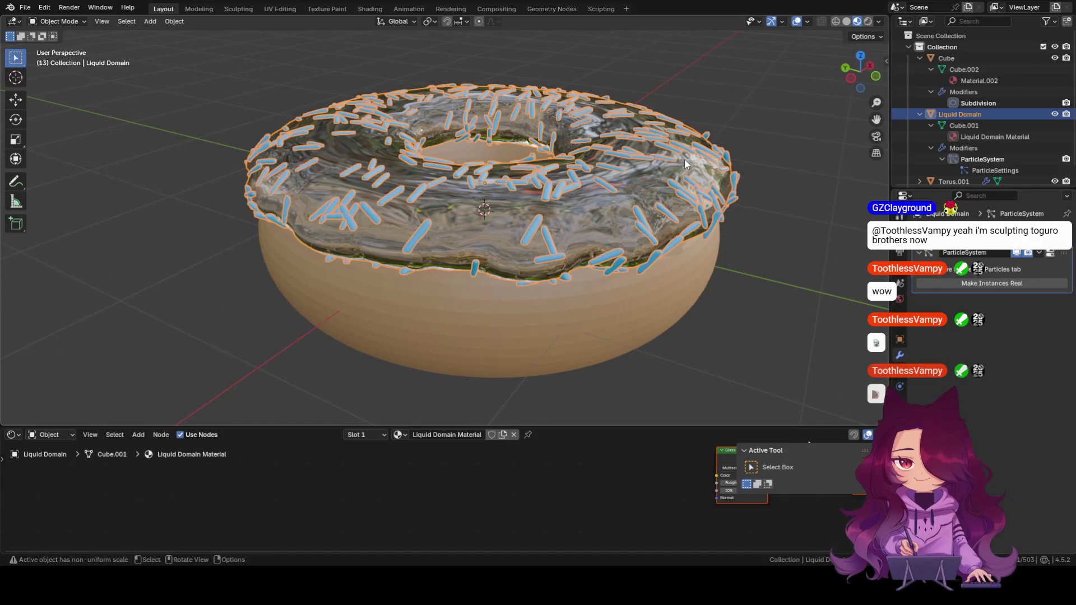
{"action": "scroll", "coordinate": [426, 288], "scroll_direction": "down", "scroll_amount": 5}
{"action": "scroll", "coordinate": [460, 259], "scroll_direction": "down", "scroll_amount": 2}
{"action": "scroll", "coordinate": [454, 177], "scroll_direction": "up", "scroll_amount": 3}
{"action": "scroll", "coordinate": [454, 178], "scroll_direction": "up", "scroll_amount": 3}
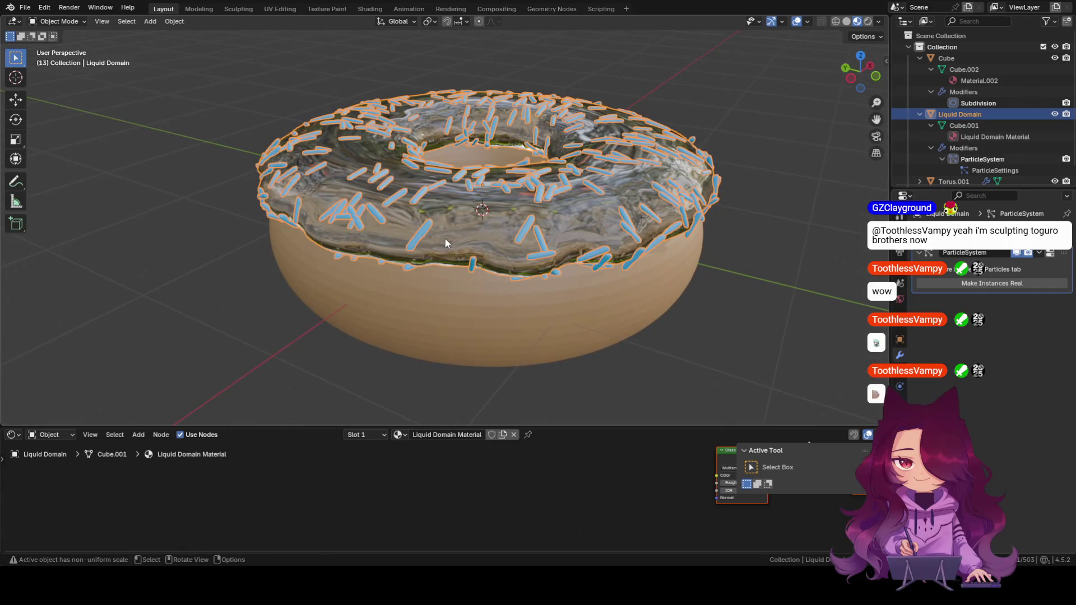
{"action": "scroll", "coordinate": [438, 236], "scroll_direction": "down", "scroll_amount": 2}
{"action": "mouse_move", "coordinate": [399, 257]}
{"action": "middle_mouse_down"}
{"action": "mouse_move", "coordinate": [526, 277]}
{"action": "mouse_move", "coordinate": [475, 264]}
{"action": "mouse_move", "coordinate": [498, 303]}
{"action": "middle_mouse_up"}
{"action": "scroll", "coordinate": [461, 262], "scroll_direction": "up", "scroll_amount": 2}
{"action": "scroll", "coordinate": [460, 231], "scroll_direction": "up", "scroll_amount": 2}
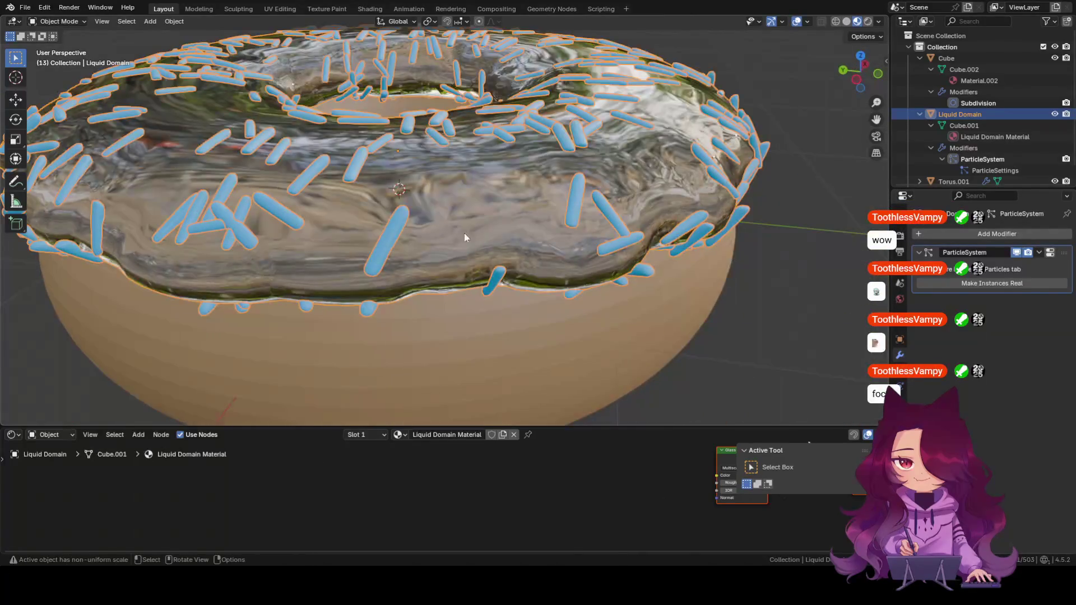
{"action": "scroll", "coordinate": [464, 232], "scroll_direction": "down", "scroll_amount": 3}
{"action": "scroll", "coordinate": [463, 218], "scroll_direction": "up", "scroll_amount": 2}
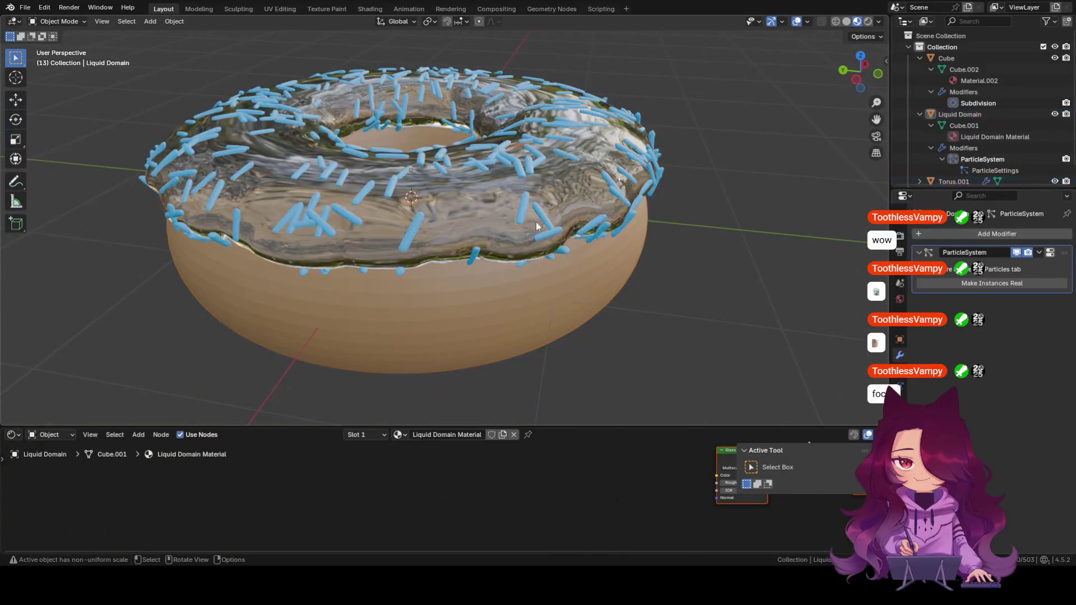
{"action": "scroll", "coordinate": [633, 278], "scroll_direction": "down", "scroll_amount": 3}
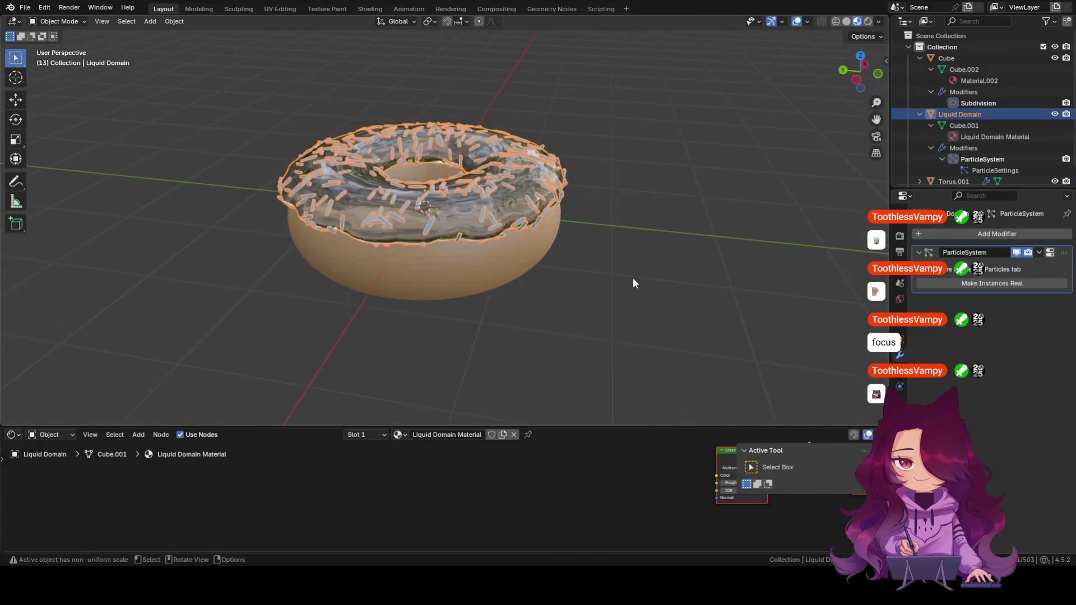
Move the blue capsule sprinkle far away along the Y axis.
{"action": "left_click", "coordinate": [588, 233]}
{"action": "scroll", "coordinate": [588, 238], "scroll_direction": "up", "scroll_amount": 3}
{"action": "middle_click_drag", "start_coordinate": [694, 279], "coordinate": [703, 288]}
{"action": "scroll", "coordinate": [703, 288], "scroll_direction": "down", "scroll_amount": 4}
{"action": "mouse_move", "coordinate": [670, 202]}
{"action": "middle_mouse_down"}
{"action": "mouse_move", "coordinate": [638, 226]}
{"action": "mouse_move", "coordinate": [608, 189]}
{"action": "middle_mouse_up"}
{"action": "left_click", "coordinate": [670, 168]}
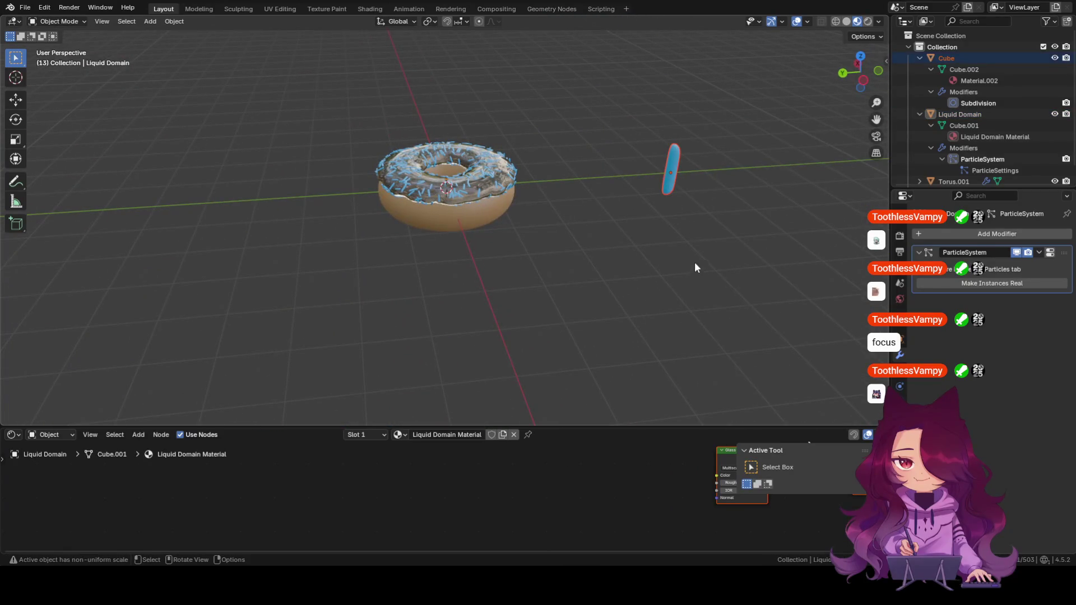
{"action": "key", "text": "g"}
{"action": "key", "text": "z"}
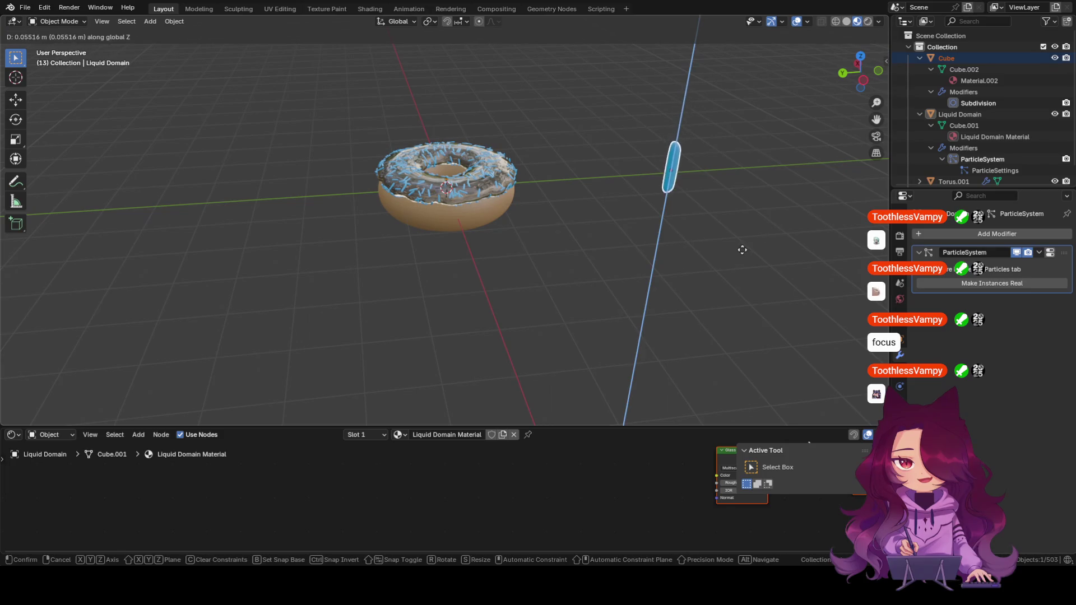
{"action": "key", "text": "y"}
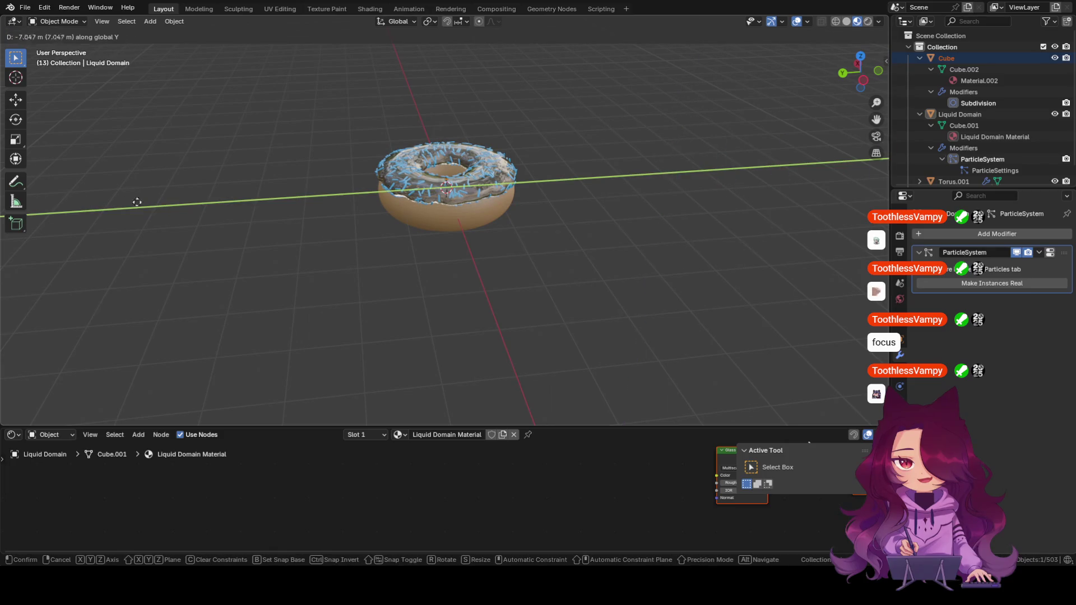
{"action": "left_click", "coordinate": [37, 255]}
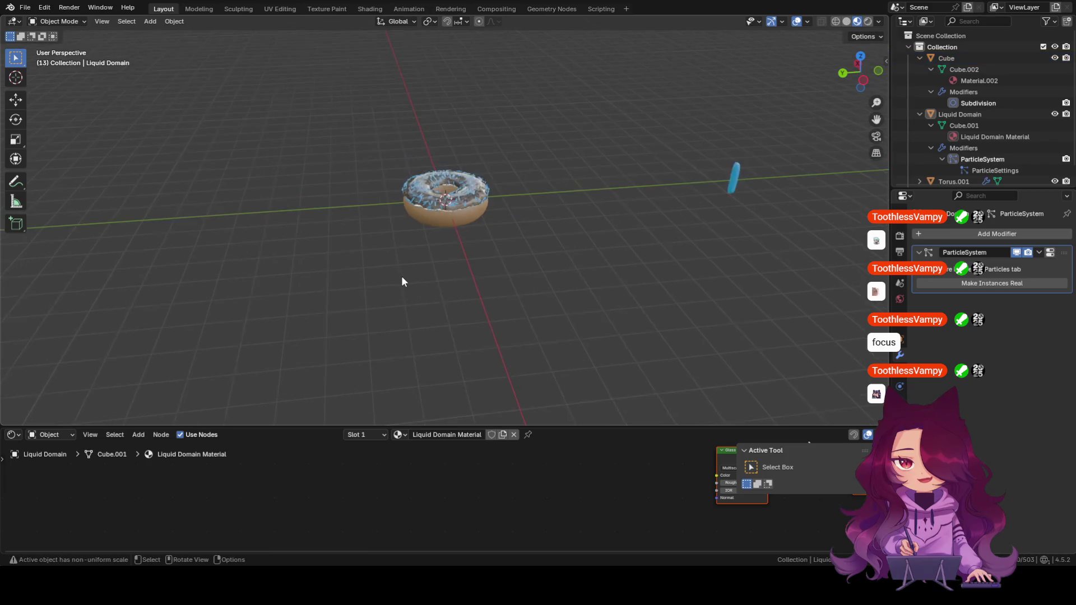
Box-select the donut and raise it about 0.83 m along Z.
{"action": "middle_click_drag", "start_coordinate": [404, 266], "coordinate": [369, 245]}
{"action": "left_click_drag", "start_coordinate": [408, 156], "coordinate": [529, 259]}
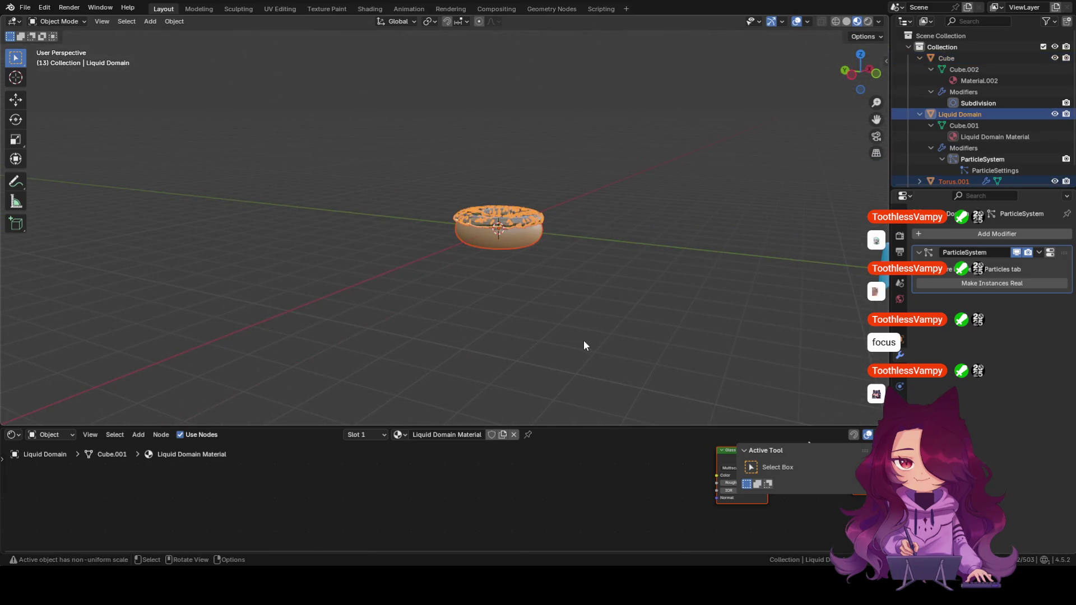
{"action": "key", "text": "g"}
{"action": "key", "text": "z"}
{"action": "left_click", "coordinate": [589, 315]}
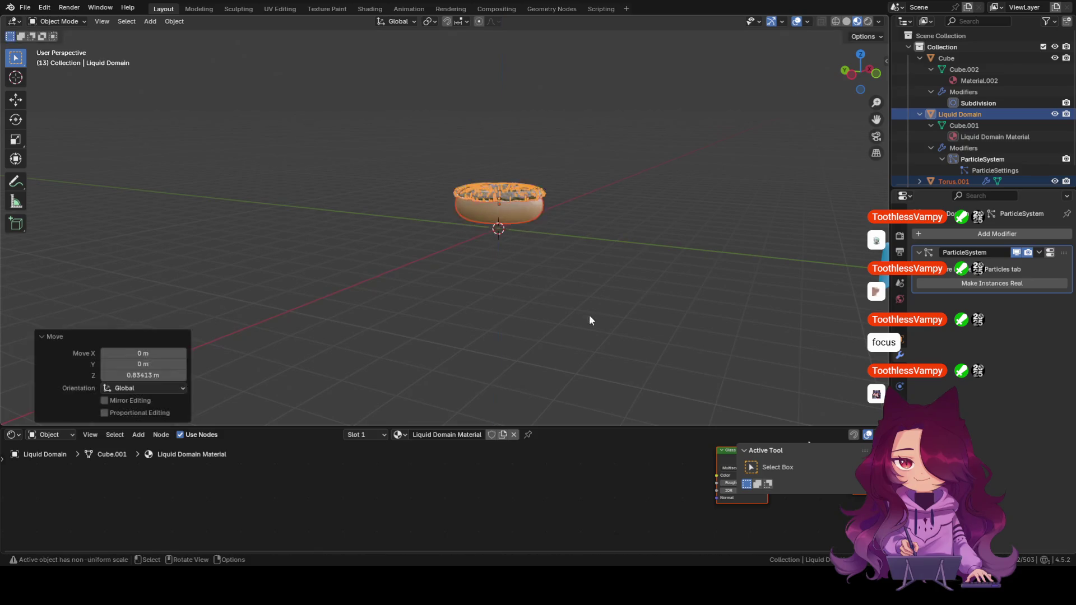
{"action": "left_click", "coordinate": [596, 263]}
{"action": "middle_click_drag", "start_coordinate": [596, 263], "coordinate": [598, 270]}
{"action": "scroll", "coordinate": [602, 275], "scroll_direction": "up", "scroll_amount": 3}
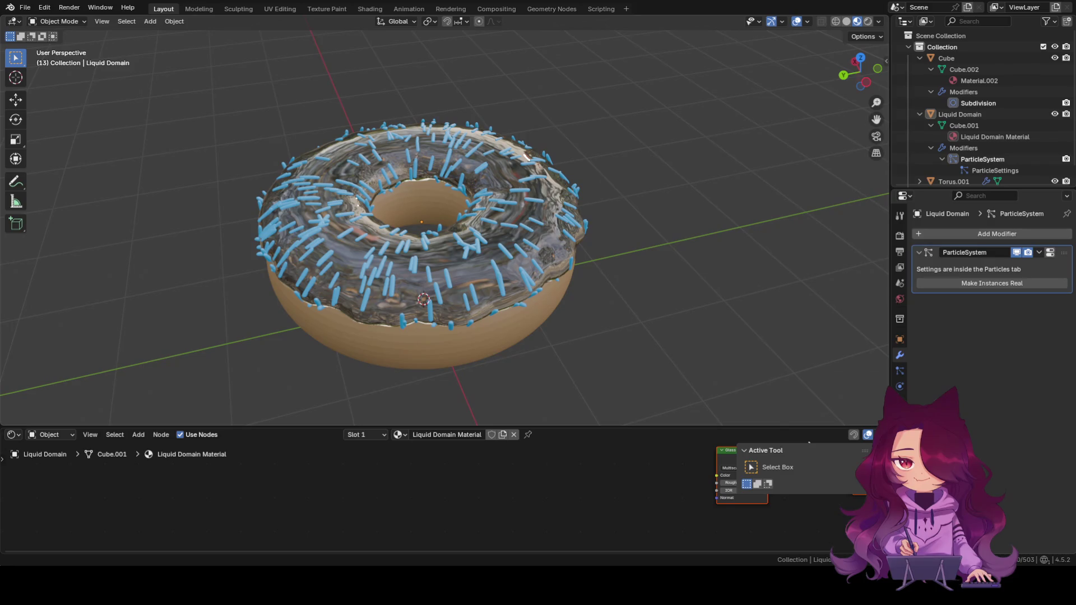
Inspect the donut and toggle the viewport through wireframe shading.
{"action": "left_click", "coordinate": [521, 327]}
{"action": "mouse_move", "coordinate": [561, 377]}
{"action": "middle_mouse_down"}
{"action": "mouse_move", "coordinate": [615, 332]}
{"action": "mouse_move", "coordinate": [569, 324]}
{"action": "middle_mouse_up"}
{"action": "scroll", "coordinate": [562, 305], "scroll_direction": "down", "scroll_amount": 2}
{"action": "scroll", "coordinate": [562, 305], "scroll_direction": "down", "scroll_amount": 2}
{"action": "middle_click_drag", "start_coordinate": [527, 353], "coordinate": [602, 373]}
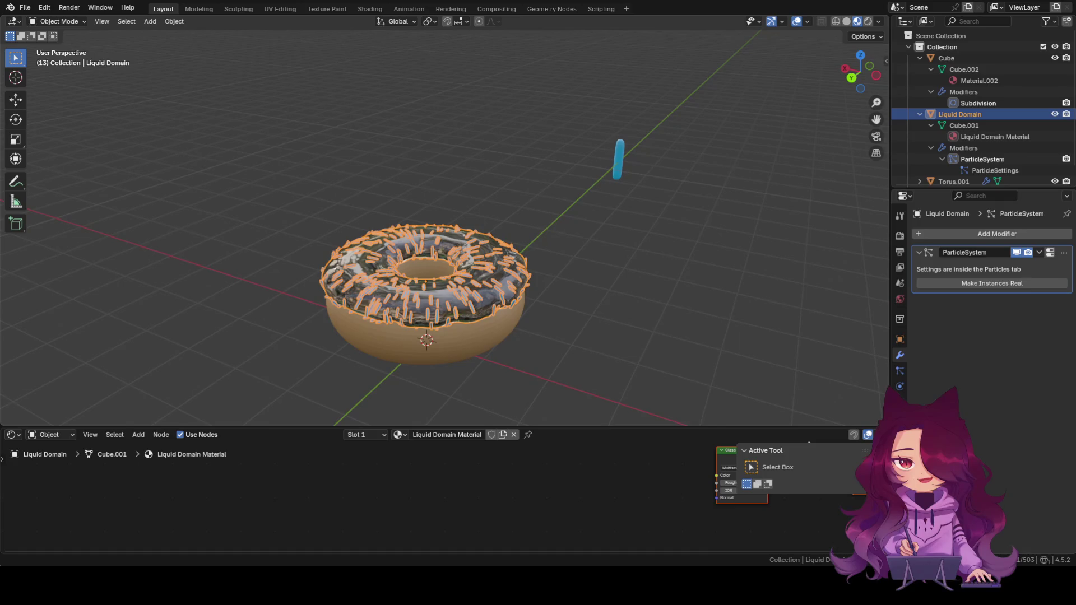
{"action": "left_click", "coordinate": [598, 299]}
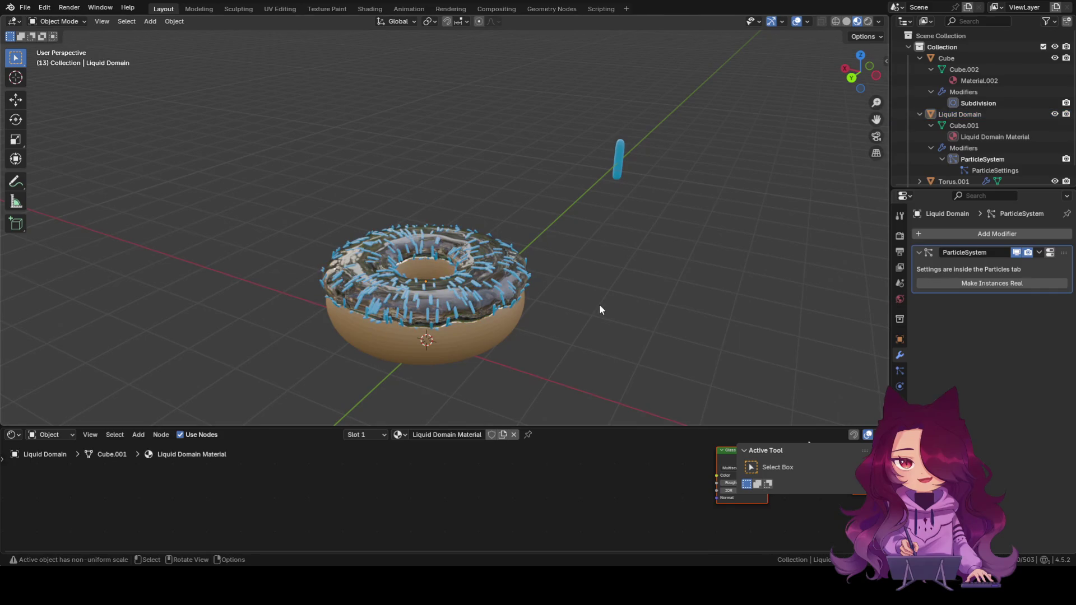
{"action": "key", "text": "shift+z"}
{"action": "key", "text": "shift+z"}
{"action": "key", "text": "shift+z"}
{"action": "key", "text": "shift+z"}
{"action": "key", "text": "shift+z"}
{"action": "key", "text": "shift+z"}
{"action": "key", "text": "shift+z"}
{"action": "key", "text": "shift+z"}
{"action": "key", "text": "shift+z"}
{"action": "key", "text": "shift+z"}
{"action": "key", "text": "shift+z"}
{"action": "key", "text": "shift+z"}
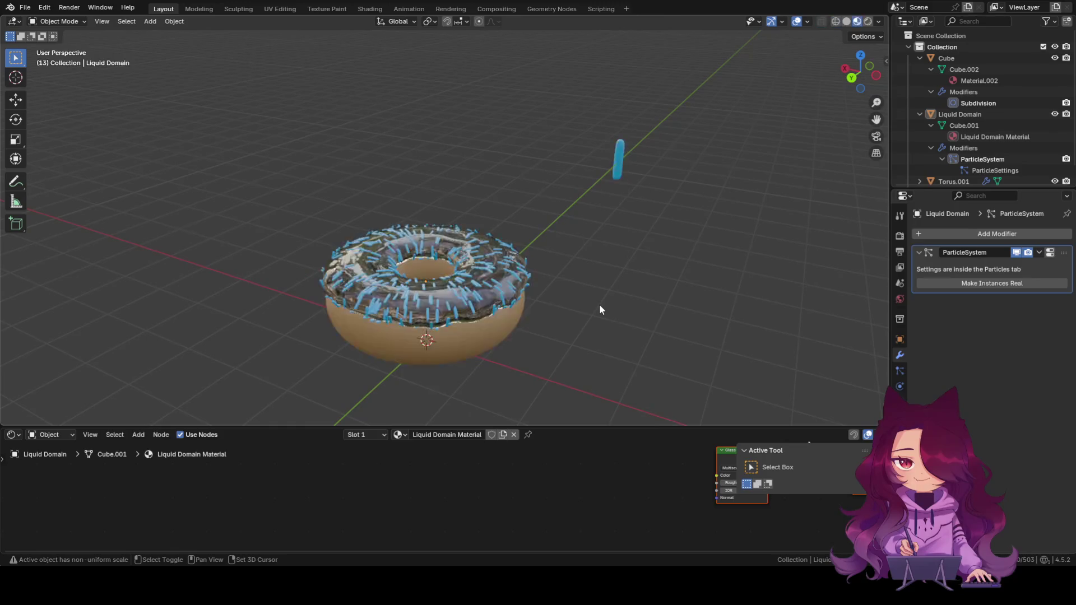
{"action": "key", "text": "shift+z"}
Switch the viewport to Solid shading with the donut selected again.
{"action": "key", "text": "ctrl+z"}
{"action": "key", "text": "ctrl+z"}
{"action": "key", "text": "ctrl+z"}
{"action": "key", "text": "ctrl+z"}
{"action": "key", "text": "ctrl+z"}
{"action": "left_click", "coordinate": [847, 21]}
{"action": "key", "text": "ctrl+shift+z"}
{"action": "key", "text": "ctrl+z"}
{"action": "key", "text": "ctrl+z"}
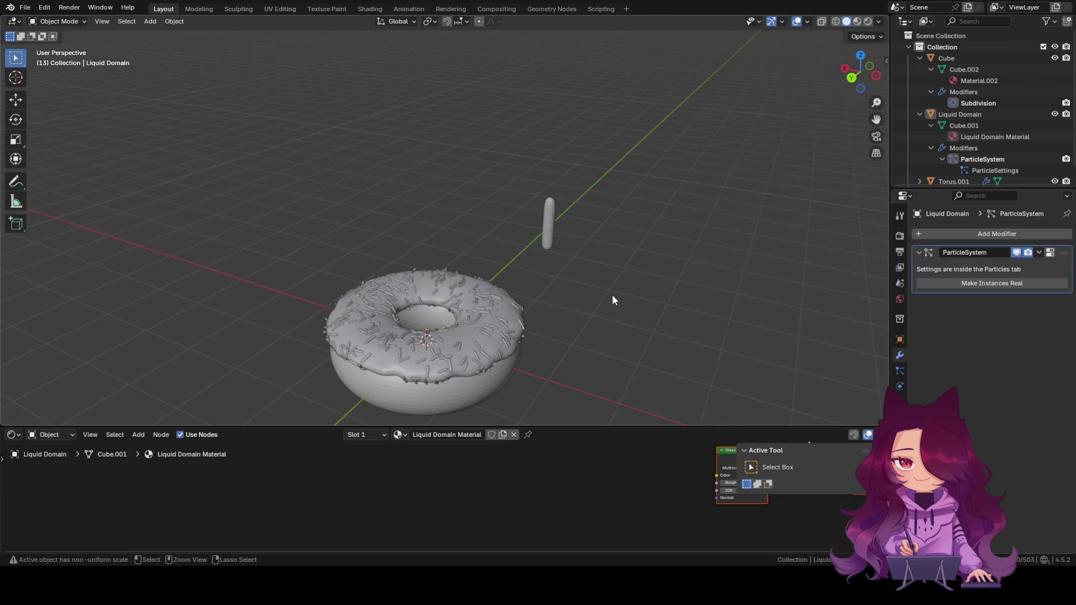
Delete the liquid domain icing and wireframe torus so only the donut remains.
{"action": "left_click", "coordinate": [488, 333]}
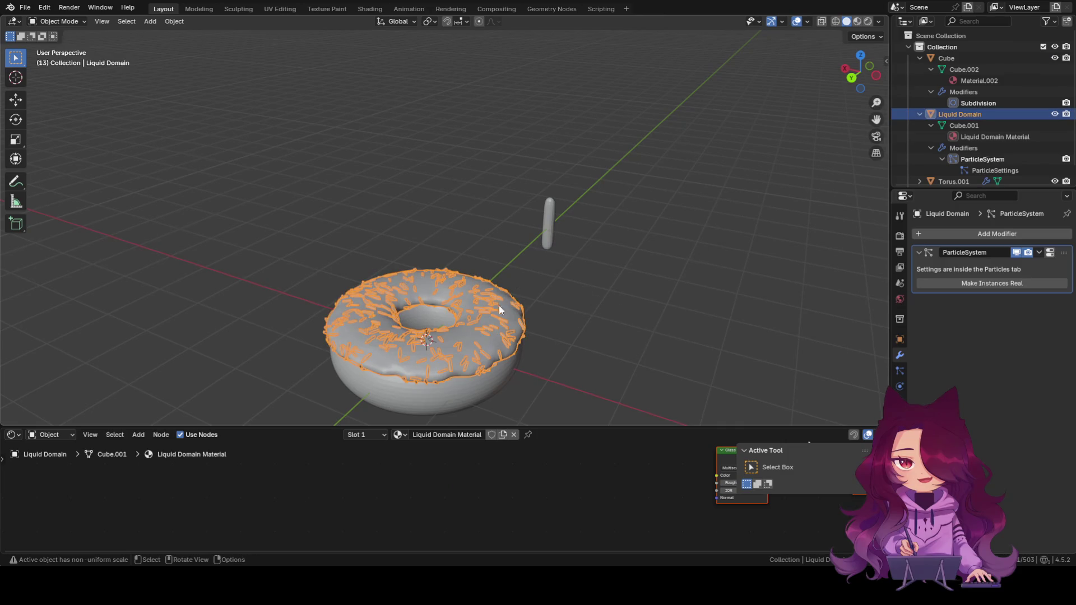
{"action": "middle_click_drag", "start_coordinate": [653, 322], "coordinate": [918, 190]}
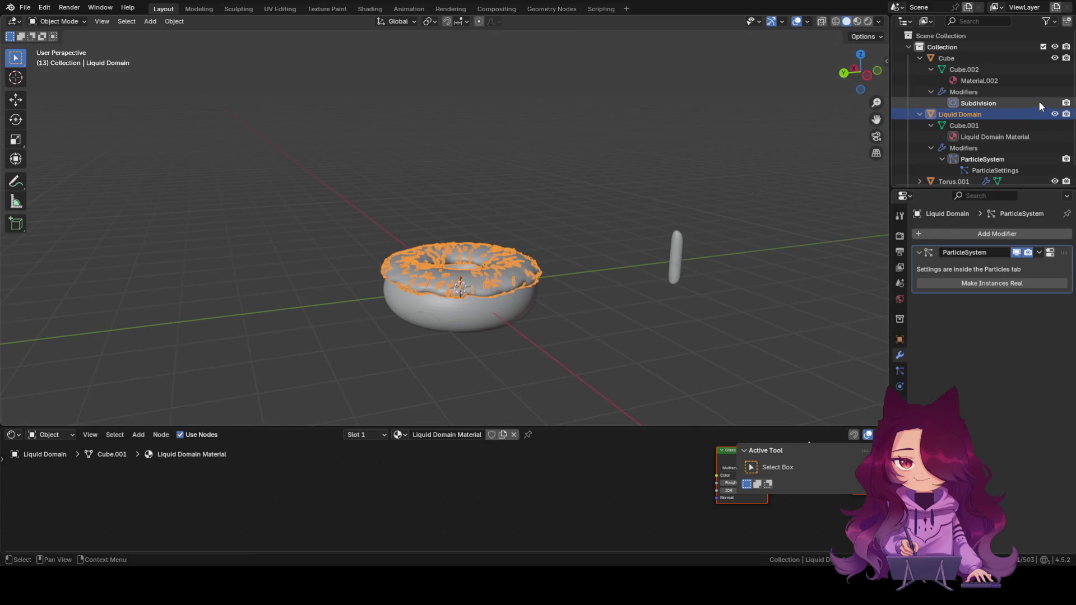
{"action": "scroll", "coordinate": [1038, 101], "scroll_direction": "down", "scroll_amount": 1}
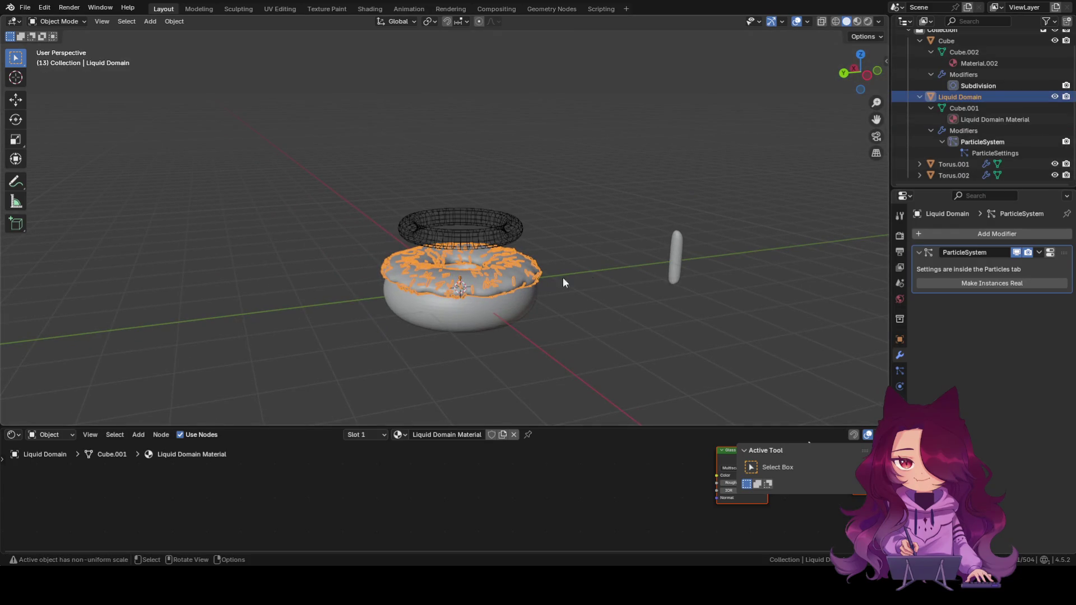
{"action": "left_click", "coordinate": [673, 261]}
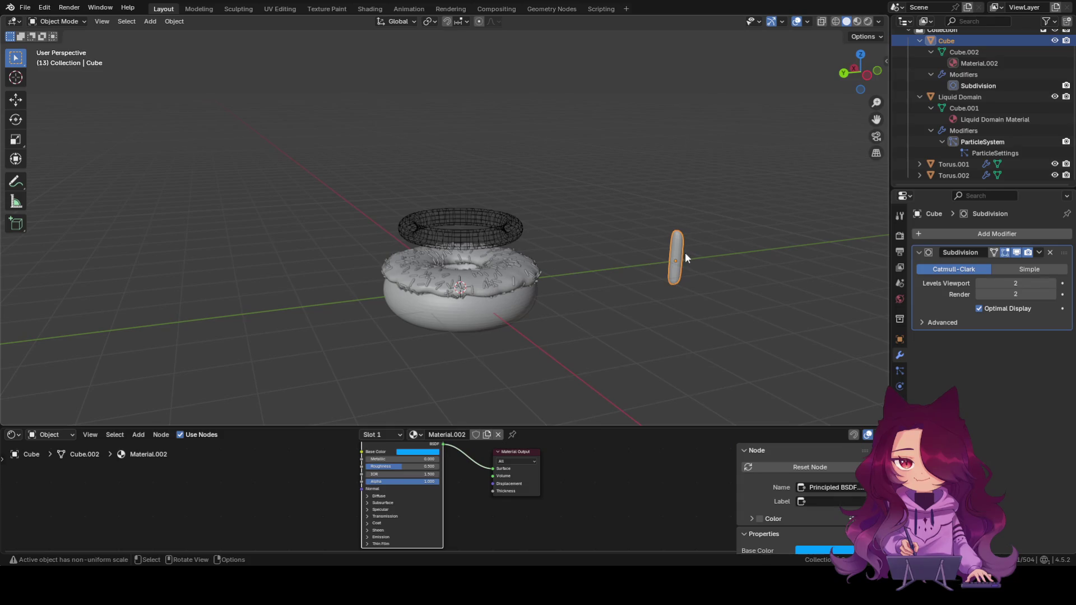
{"action": "left_click", "coordinate": [487, 271]}
{"action": "key", "text": "Delete"}
{"action": "left_click", "coordinate": [488, 233]}
{"action": "key", "text": "Delete"}
Show the remaining donut in Material Preview shading and start duplicating it.
{"action": "left_click", "coordinate": [497, 291]}
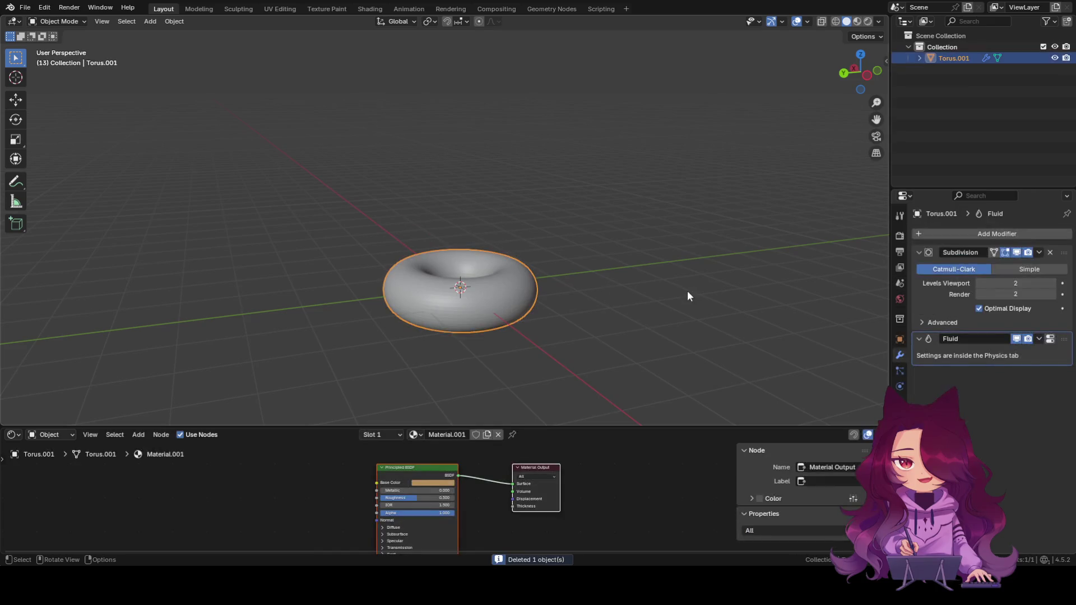
{"action": "middle_click_drag", "start_coordinate": [553, 302], "coordinate": [532, 318]}
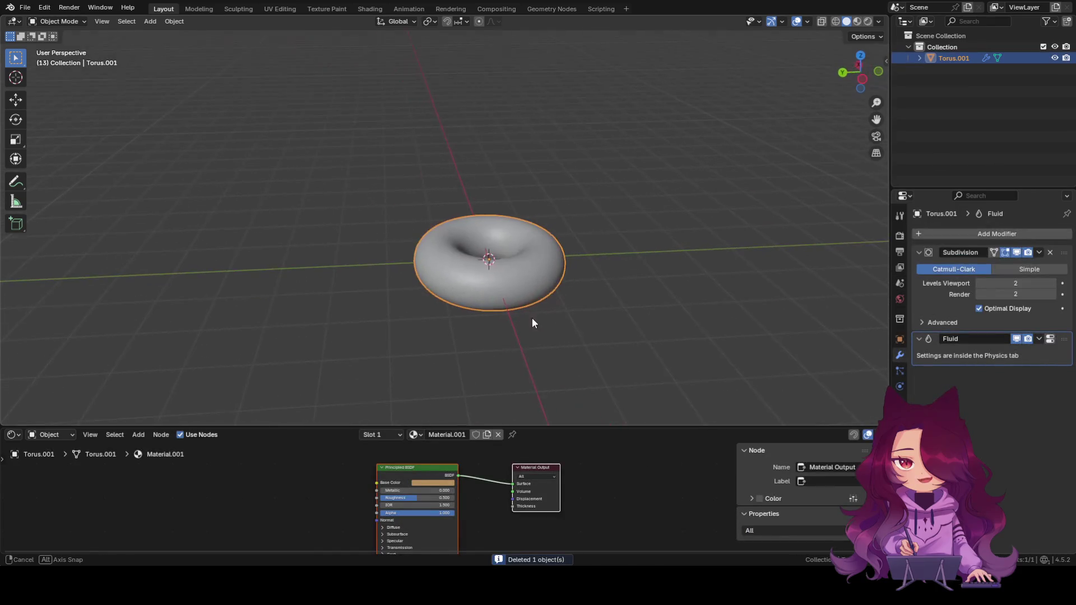
{"action": "scroll", "coordinate": [544, 238], "scroll_direction": "up", "scroll_amount": 2}
{"action": "left_click", "coordinate": [857, 21]}
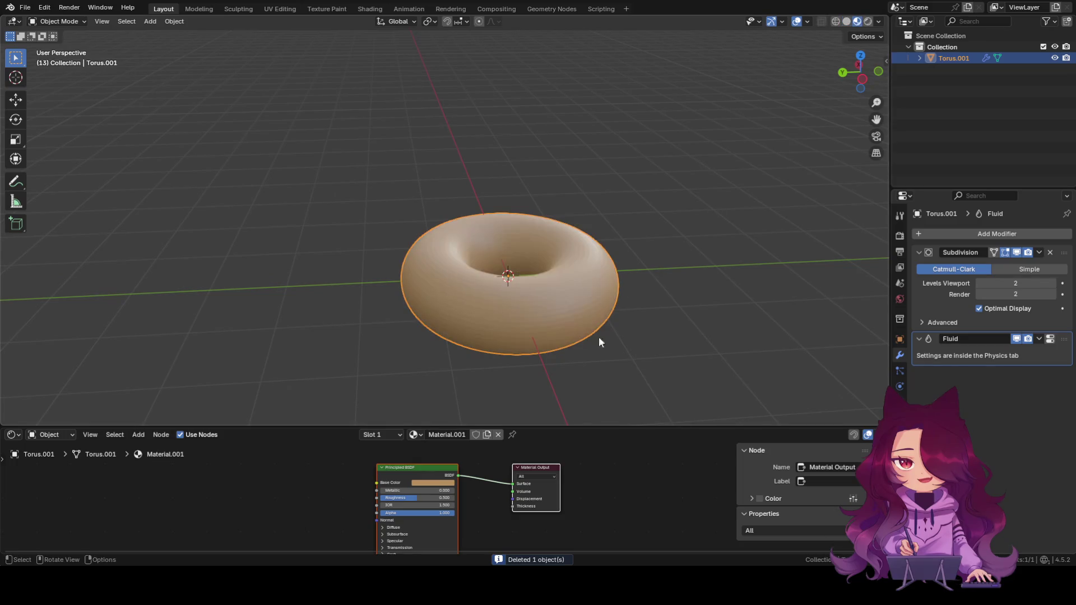
{"action": "middle_click_drag", "start_coordinate": [697, 287], "coordinate": [671, 238]}
{"action": "middle_click_drag", "start_coordinate": [614, 255], "coordinate": [609, 283]}
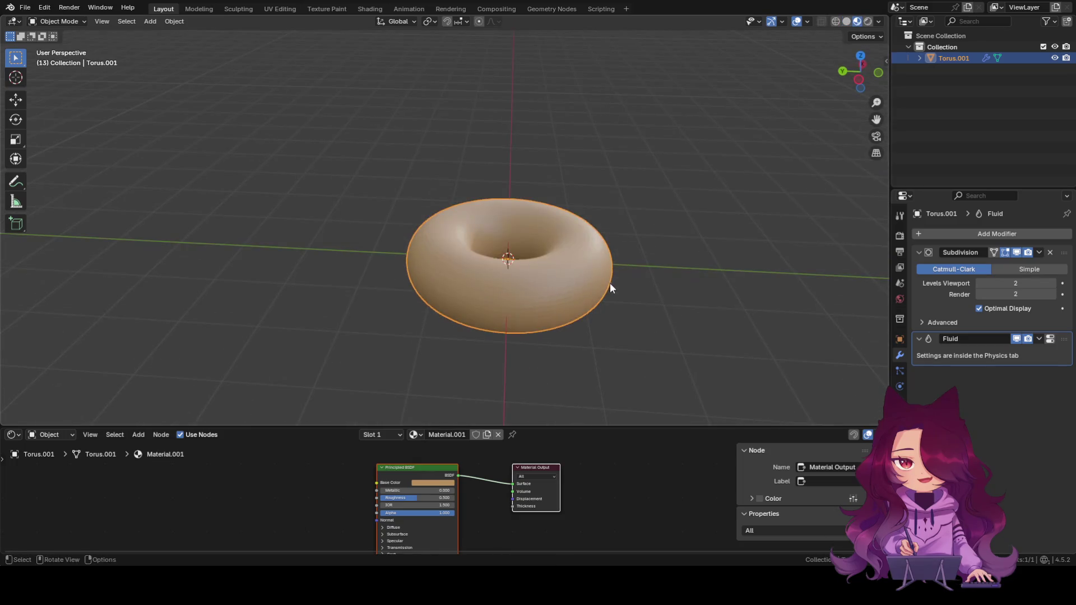
{"action": "key", "text": "shift+d"}
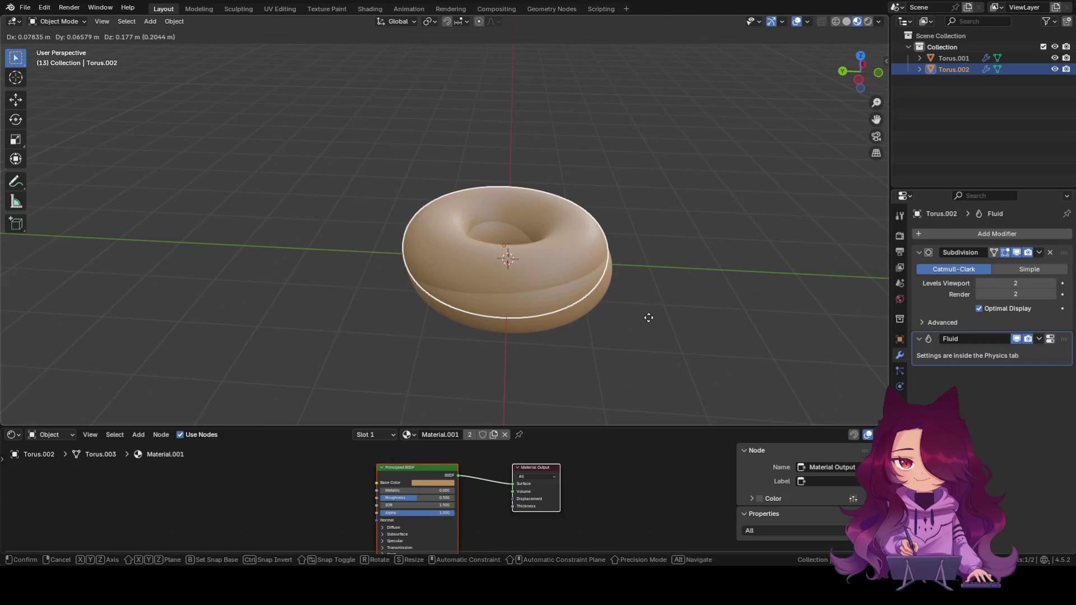
Place the duplicated torus directly above the original and enter Edit Mode on it.
{"action": "right_click", "coordinate": [648, 317]}
{"action": "key", "text": "z"}
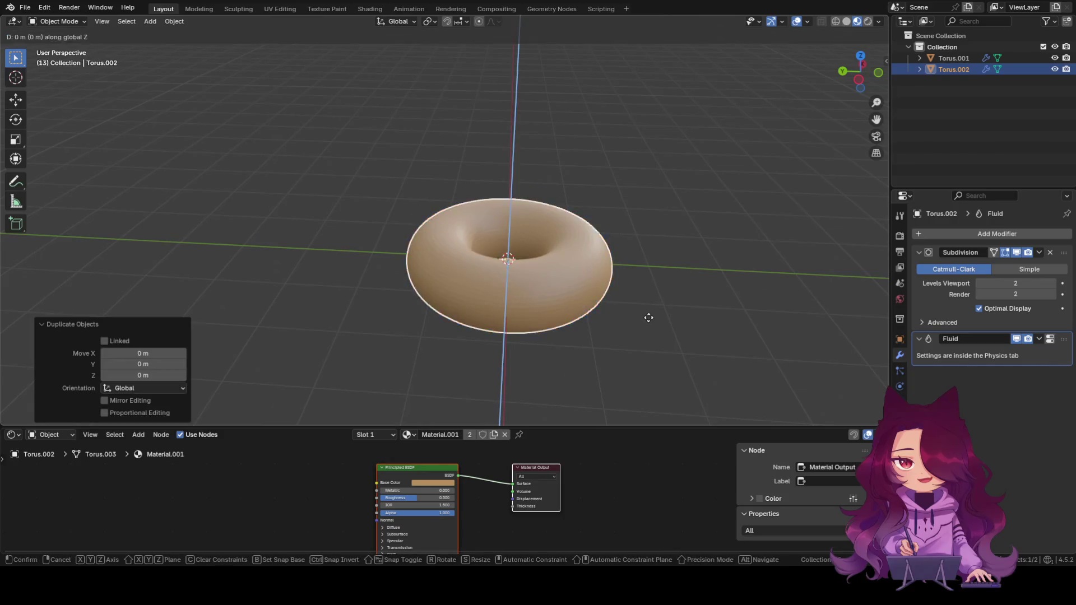
{"action": "left_click", "coordinate": [650, 232]}
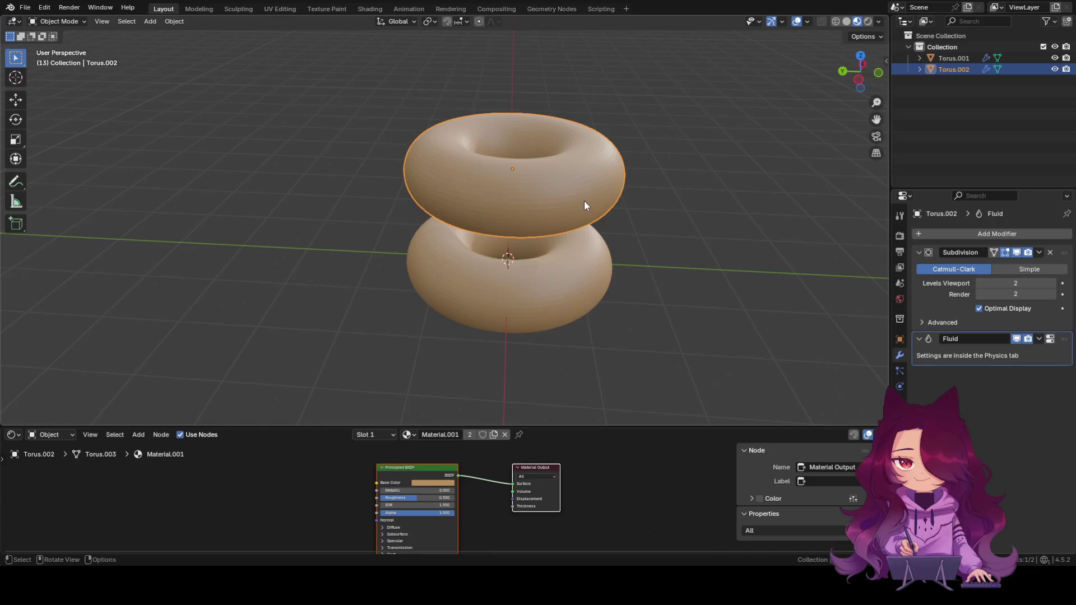
{"action": "key", "text": "Tab"}
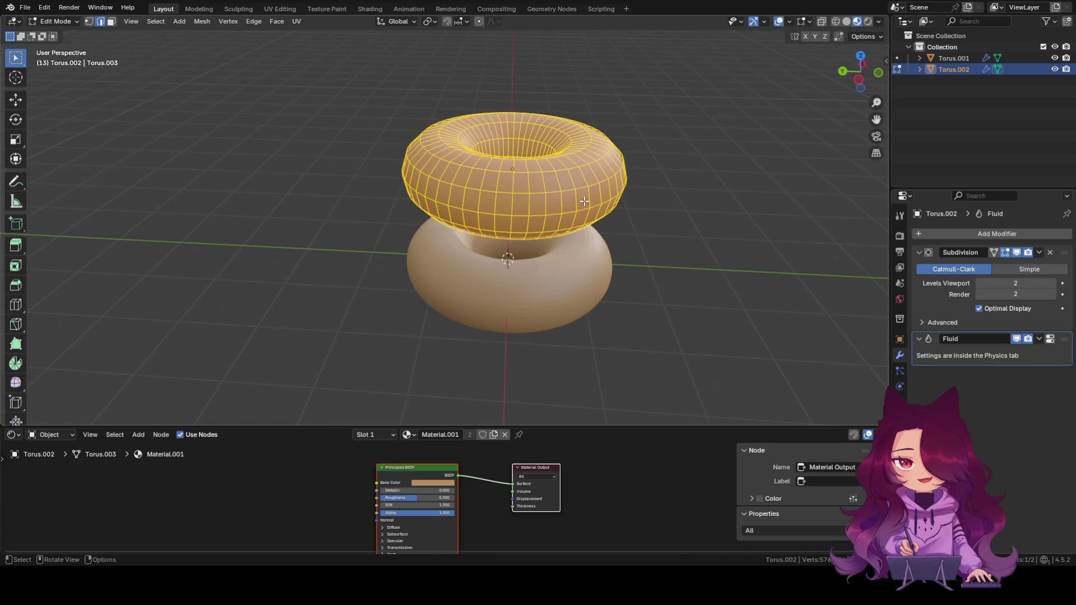
{"action": "key", "text": "s"}
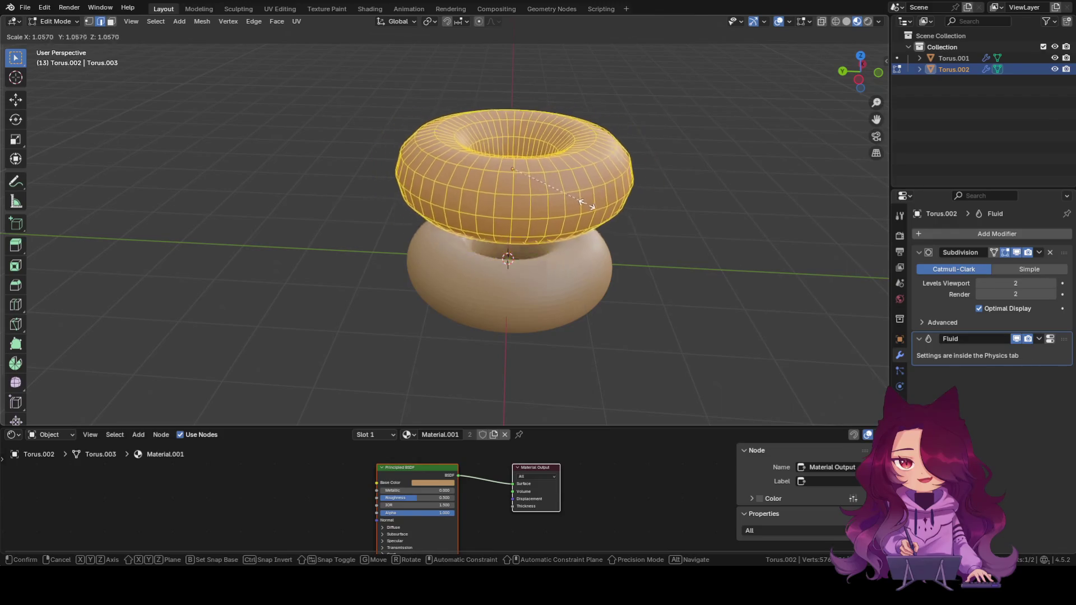
{"action": "key", "text": "Escape"}
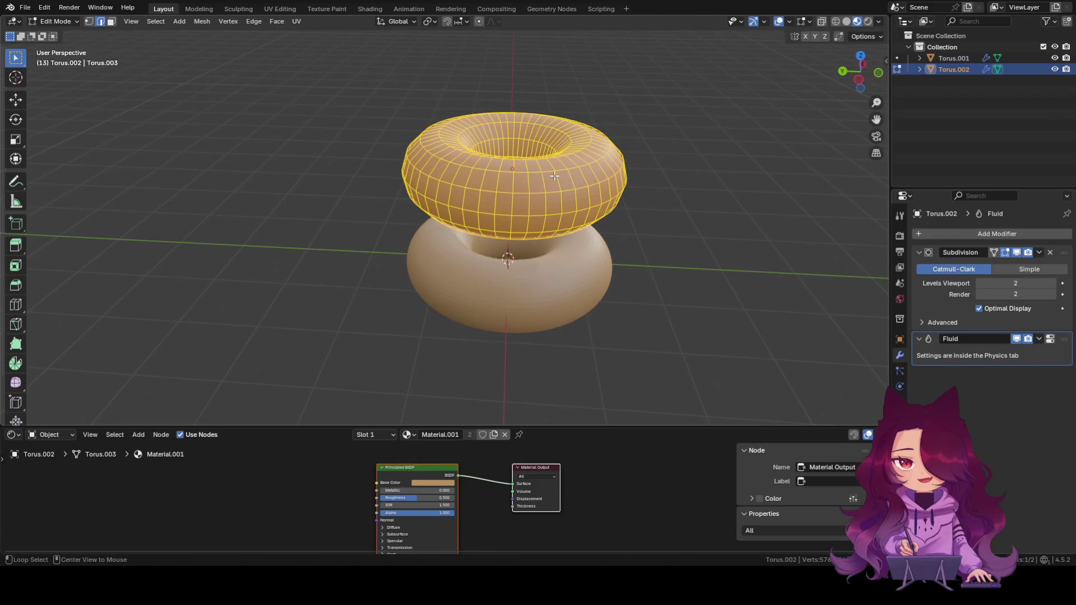
Shrink the copy into a thin ring with Alt+S and return to Object Mode.
{"action": "key", "text": "alt+s"}
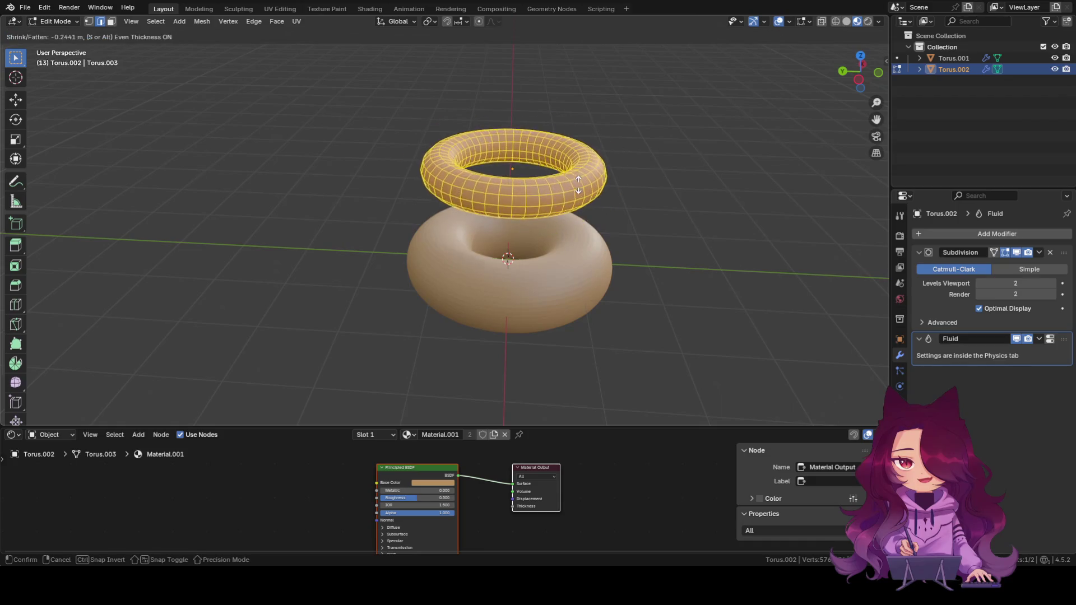
{"action": "left_click", "coordinate": [586, 187]}
{"action": "mouse_move", "coordinate": [588, 216]}
{"action": "middle_mouse_down"}
{"action": "mouse_move", "coordinate": [593, 299]}
{"action": "mouse_move", "coordinate": [576, 222]}
{"action": "middle_mouse_up"}
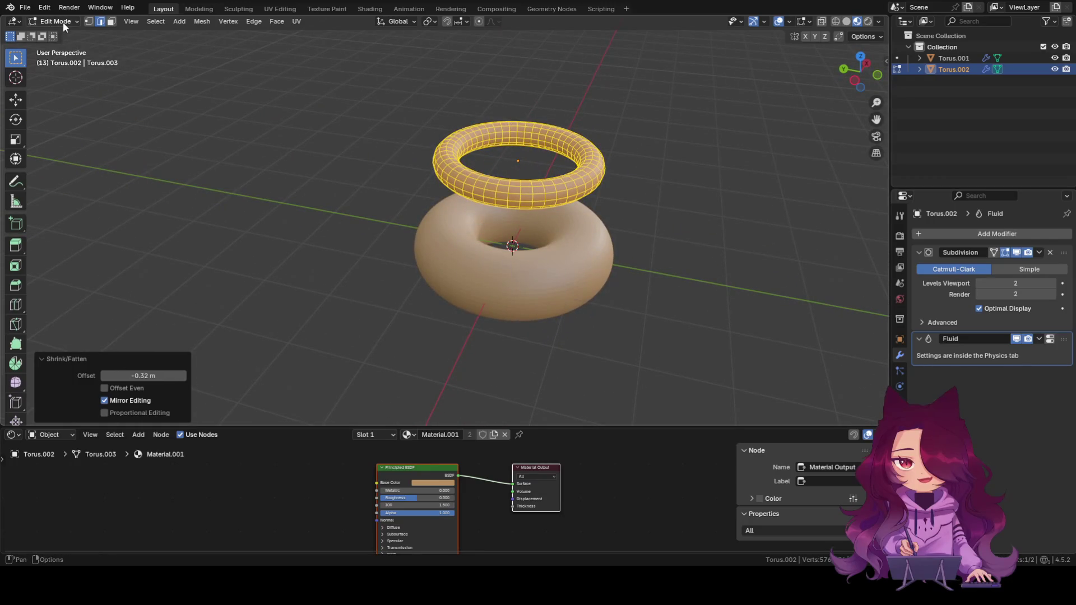
{"action": "left_click", "coordinate": [49, 23]}
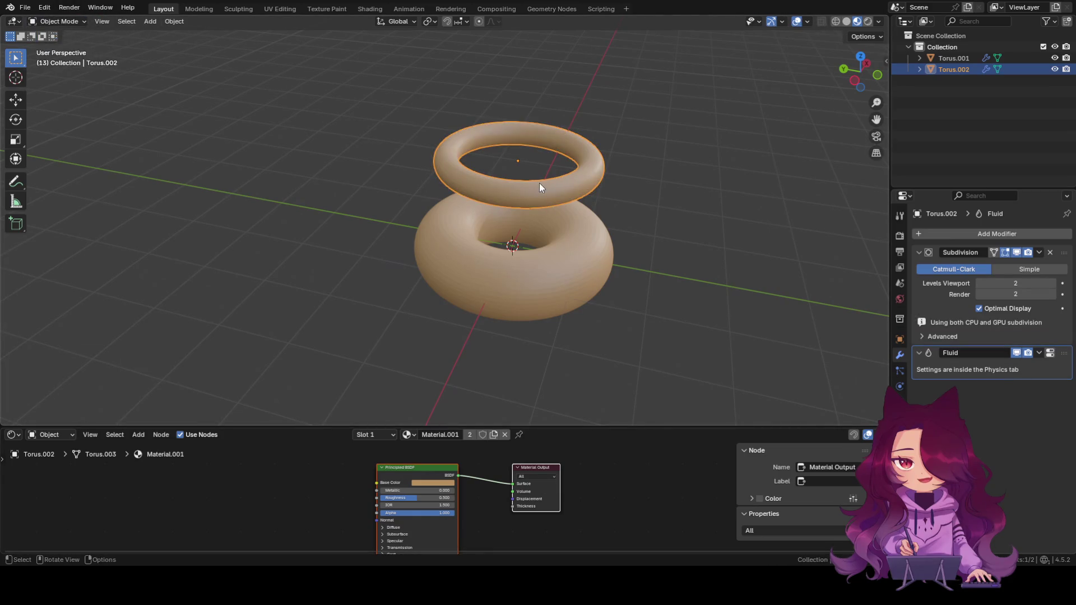
Shift the shared material's Base Color from tan to a light pink on the colour wheel.
{"action": "left_click", "coordinate": [637, 276]}
{"action": "left_click", "coordinate": [541, 197]}
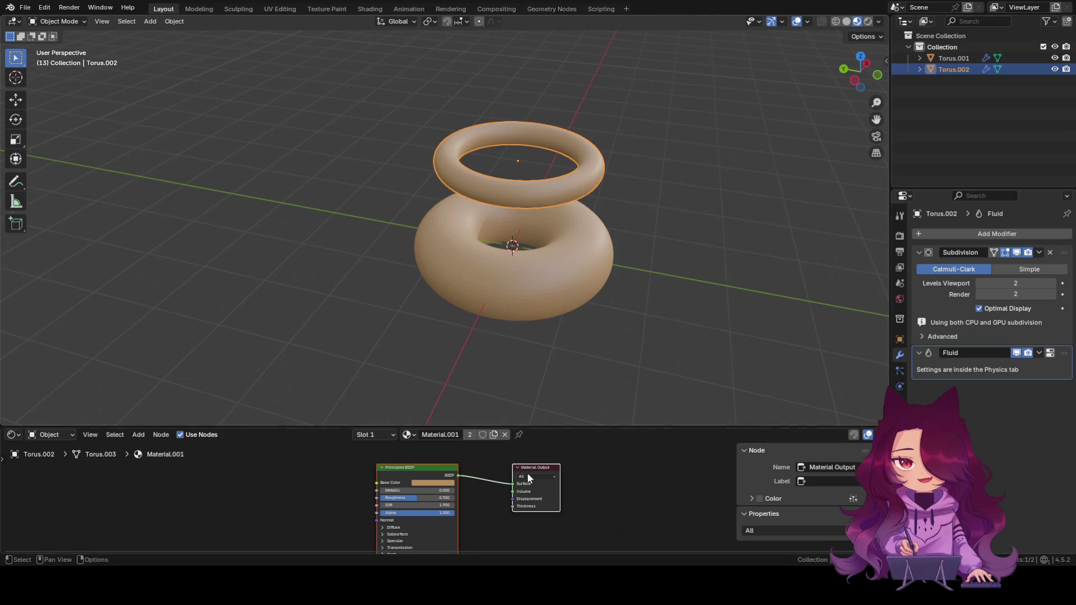
{"action": "left_click", "coordinate": [428, 485]}
{"action": "left_click_drag", "start_coordinate": [435, 410], "coordinate": [447, 402]}
{"action": "left_click_drag", "start_coordinate": [444, 455], "coordinate": [461, 456]}
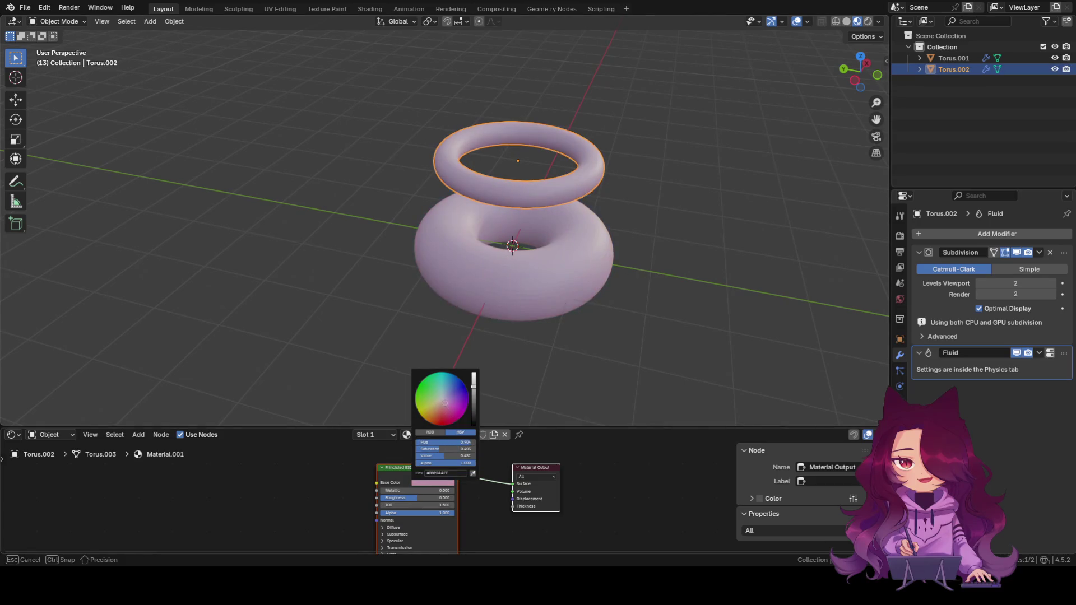
{"action": "left_click", "coordinate": [605, 349]}
Select the lower donut and dismiss its object menu without choosing anything.
{"action": "middle_click_drag", "start_coordinate": [607, 348], "coordinate": [597, 317]}
{"action": "left_click", "coordinate": [576, 299]}
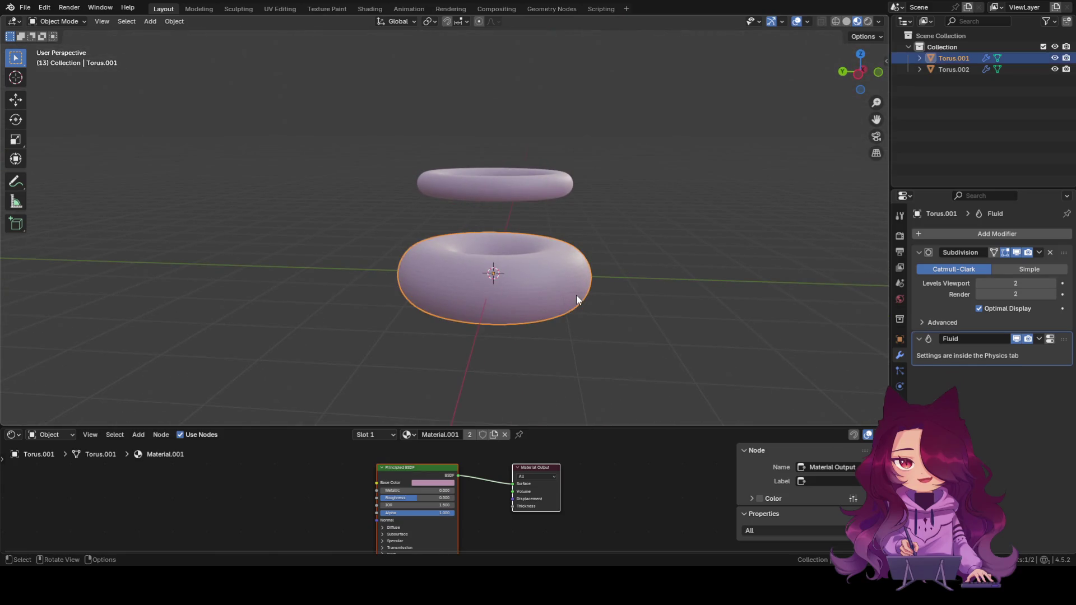
{"action": "right_click", "coordinate": [563, 289]}
{"action": "left_click", "coordinate": [606, 313]}
{"action": "left_click", "coordinate": [542, 294]}
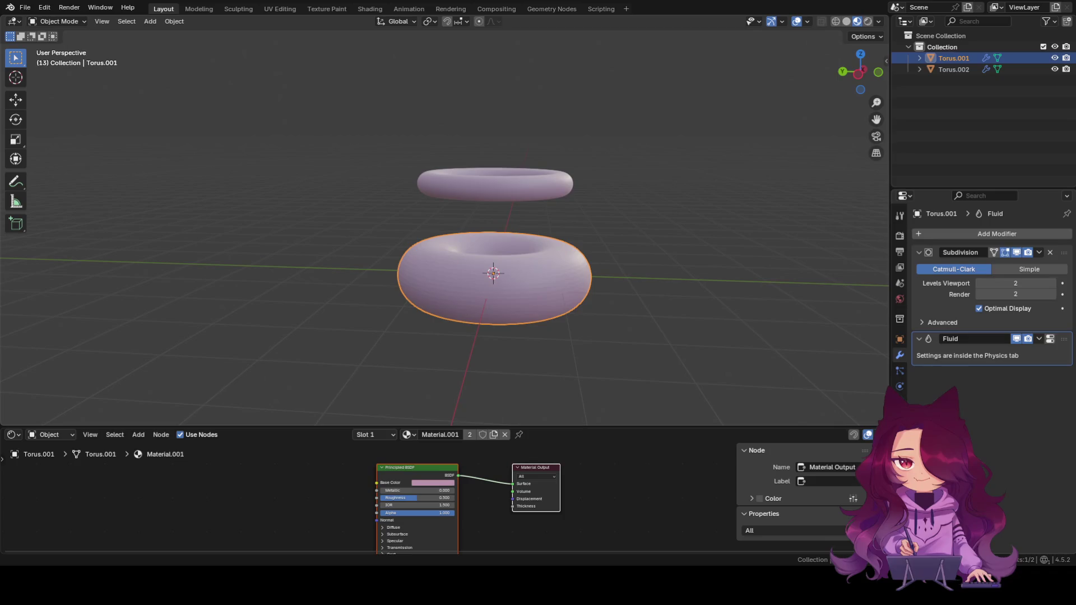
Switch selection between the upper ring and the lower donut, ending on the donut.
{"action": "middle_click_drag", "start_coordinate": [592, 310], "coordinate": [598, 290]}
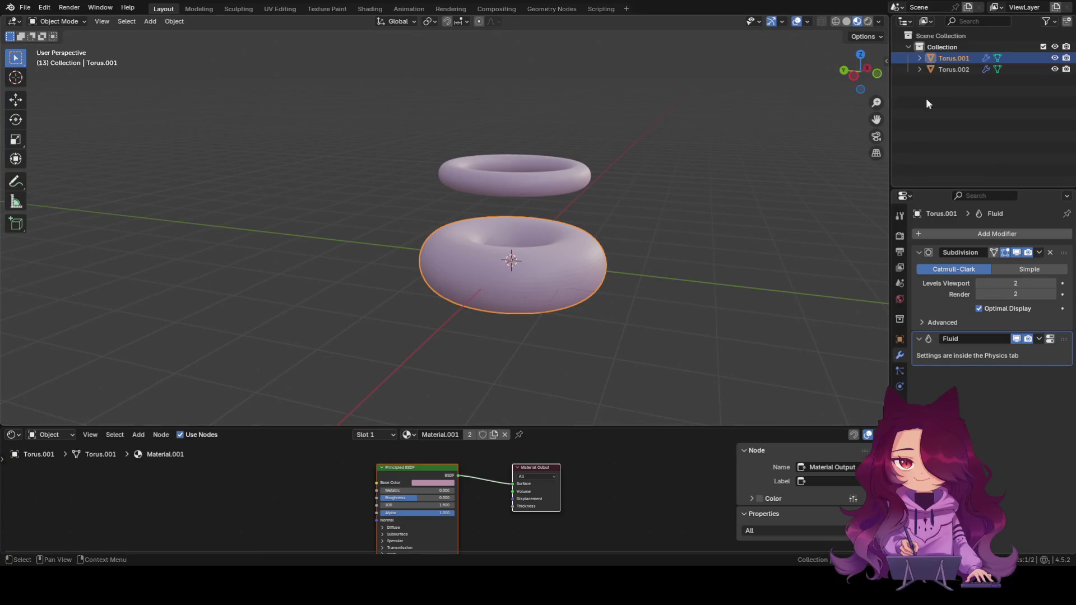
{"action": "left_click", "coordinate": [958, 69]}
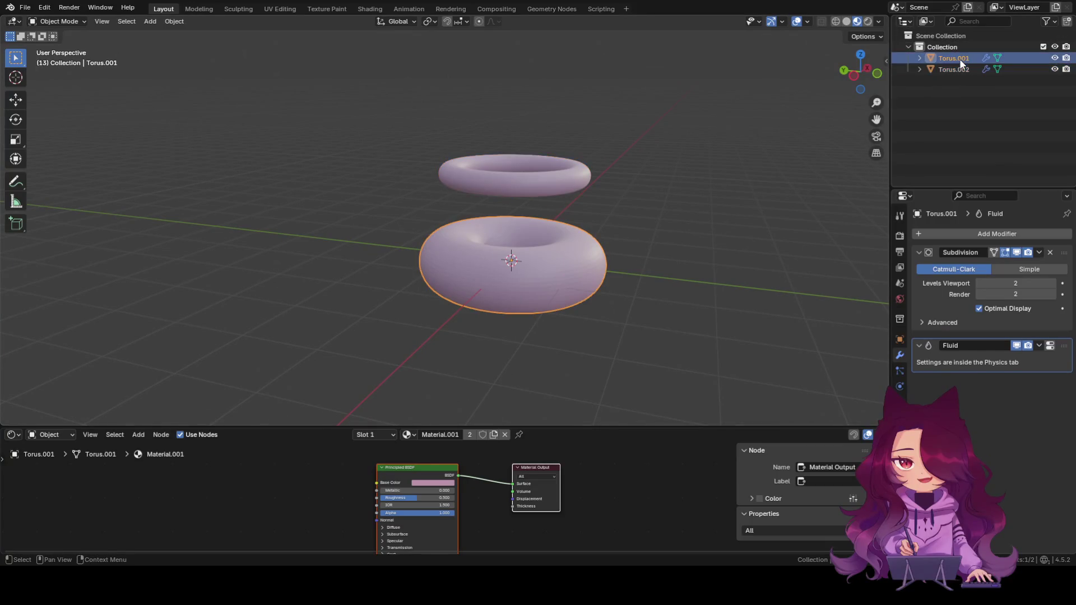
{"action": "left_click", "coordinate": [512, 211]}
{"action": "left_click", "coordinate": [523, 297]}
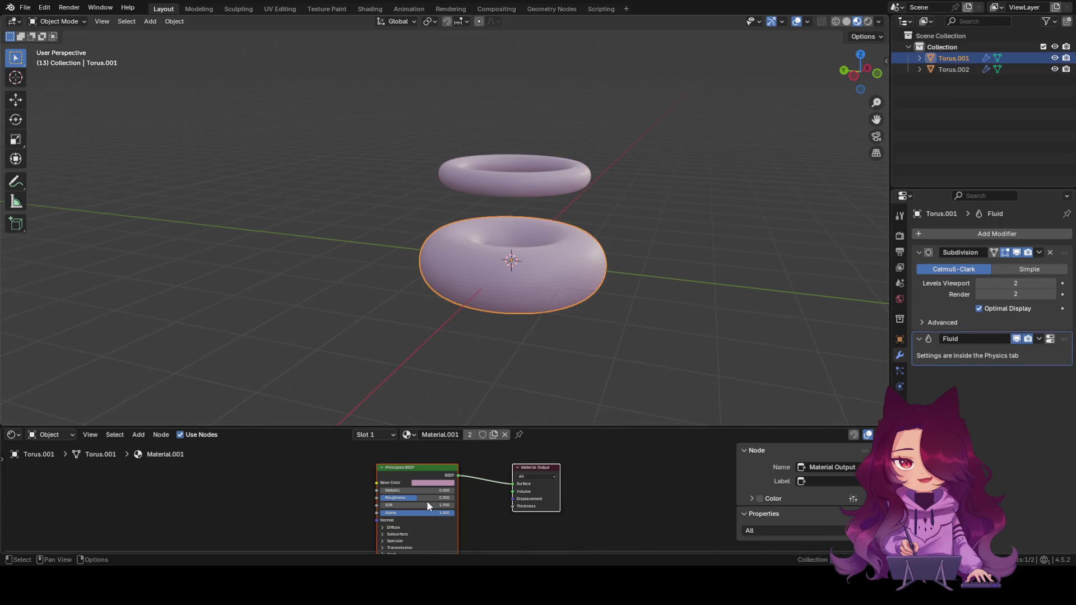
Change the shared Base Color to light blue and bring up the donut's object menu.
{"action": "left_click", "coordinate": [435, 488]}
{"action": "left_click_drag", "start_coordinate": [440, 419], "coordinate": [436, 406]}
{"action": "left_click", "coordinate": [521, 380]}
{"action": "left_click", "coordinate": [545, 265]}
{"action": "right_click", "coordinate": [546, 264]}
Dismiss the donut's menu unused and make the upper ring active with its Outliner menu shown.
{"action": "left_click", "coordinate": [390, 381]}
{"action": "left_click", "coordinate": [494, 169]}
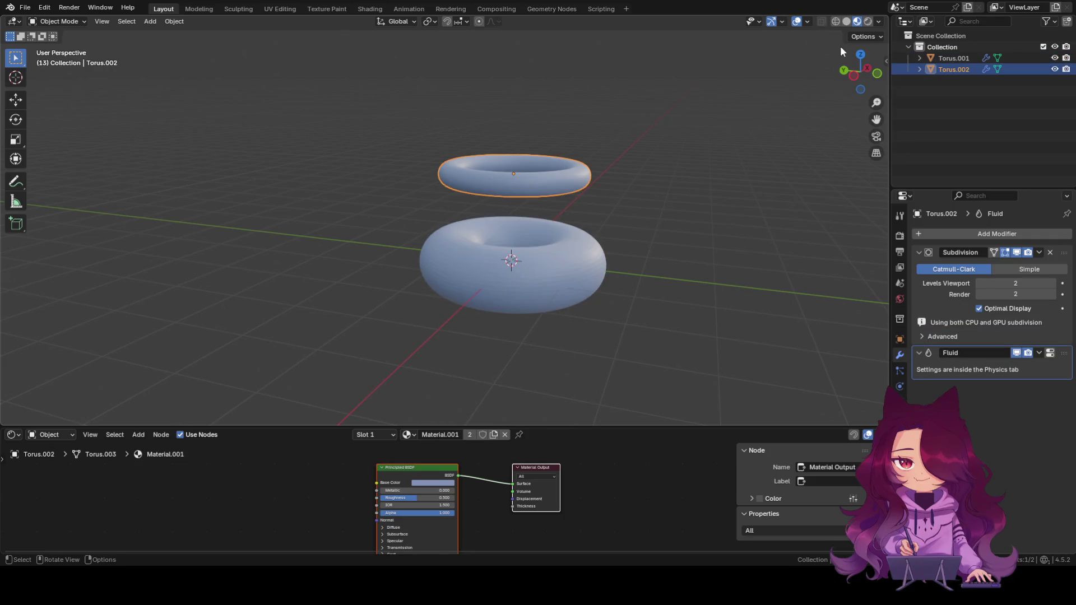
{"action": "right_click", "coordinate": [944, 67]}
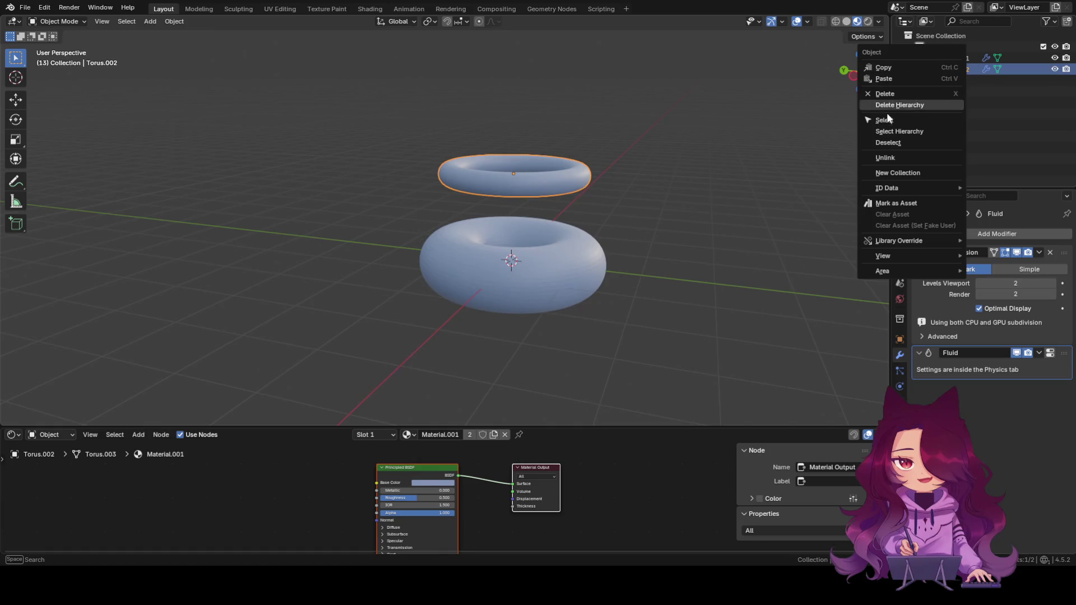
Unlink Torus.002 from the scene, leaving only the light blue Torus.001.
{"action": "left_click", "coordinate": [884, 157]}
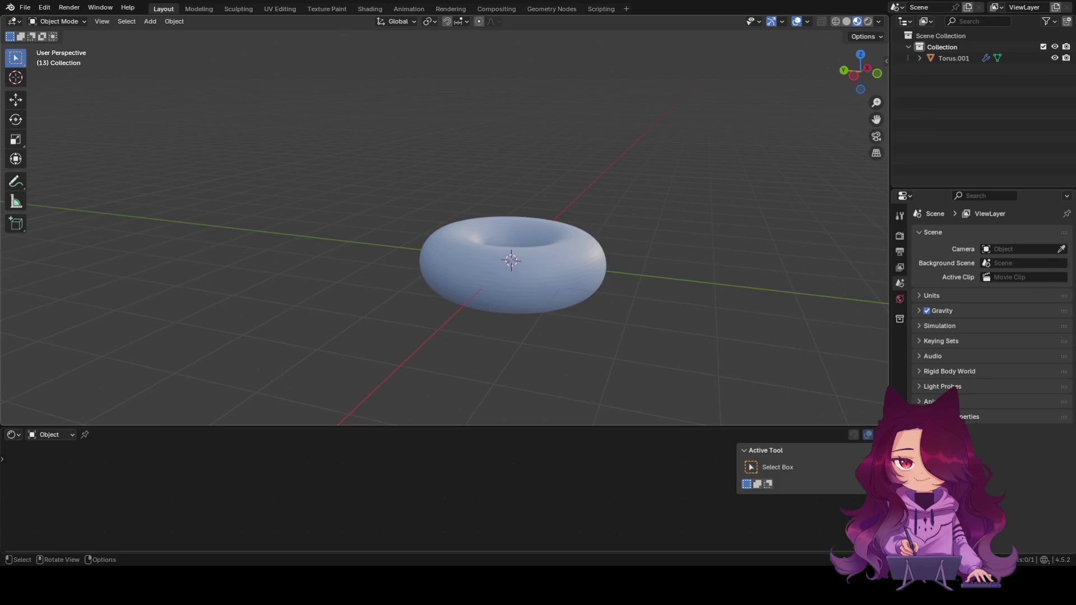
{"action": "key", "text": "shift"}
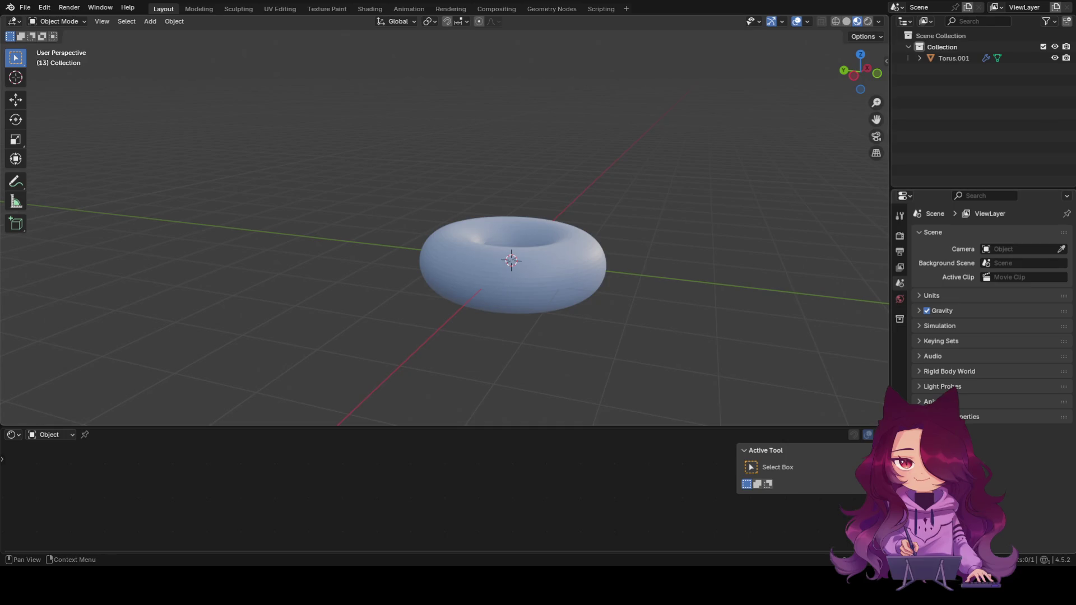
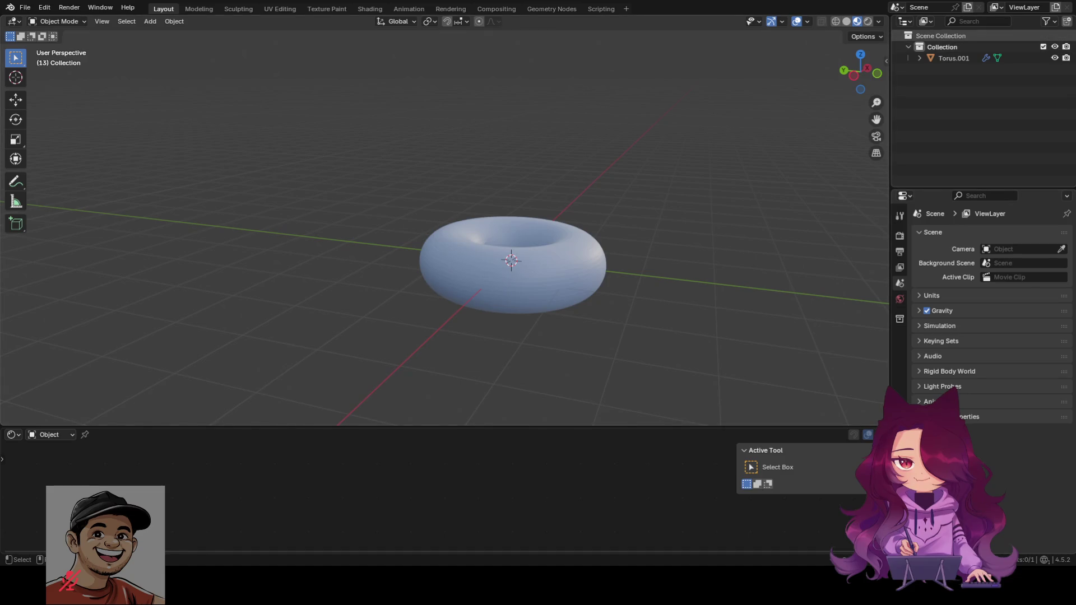
{"action": "scroll", "coordinate": [486, 246], "scroll_direction": "down", "scroll_amount": 3}
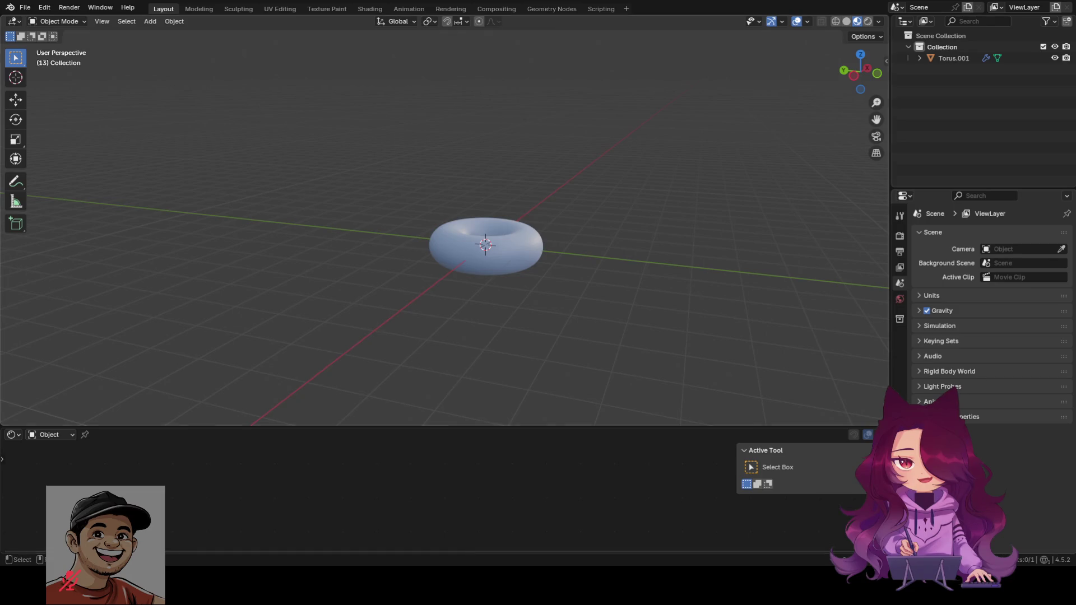
{"action": "scroll", "coordinate": [538, 302], "scroll_direction": "up", "scroll_amount": 3}
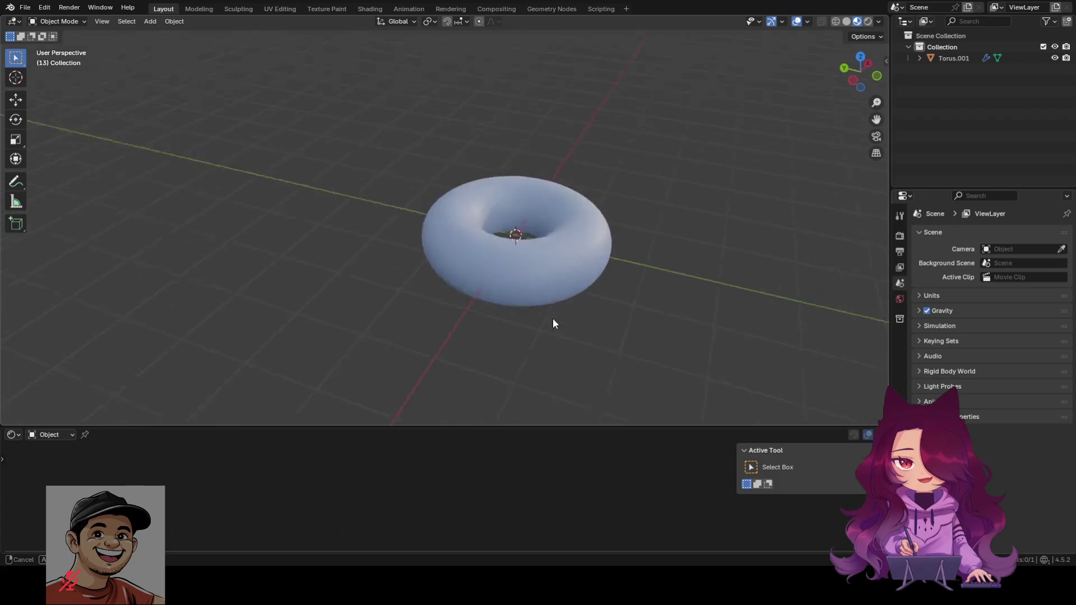
Select the torus in the viewport to show its Subdivision/Fluid modifiers and Principled BSDF material.
{"action": "middle_click_drag", "start_coordinate": [553, 319], "coordinate": [537, 306]}
{"action": "left_click", "coordinate": [547, 285]}
{"action": "mouse_move", "coordinate": [460, 373]}
{"action": "middle_mouse_down"}
{"action": "mouse_move", "coordinate": [480, 367]}
{"action": "mouse_move", "coordinate": [534, 416]}
{"action": "mouse_move", "coordinate": [536, 20]}
{"action": "middle_mouse_up"}
{"action": "scroll", "coordinate": [547, 288], "scroll_direction": "up", "scroll_amount": 1}
{"action": "middle_click_drag", "start_coordinate": [547, 287], "coordinate": [538, 191]}
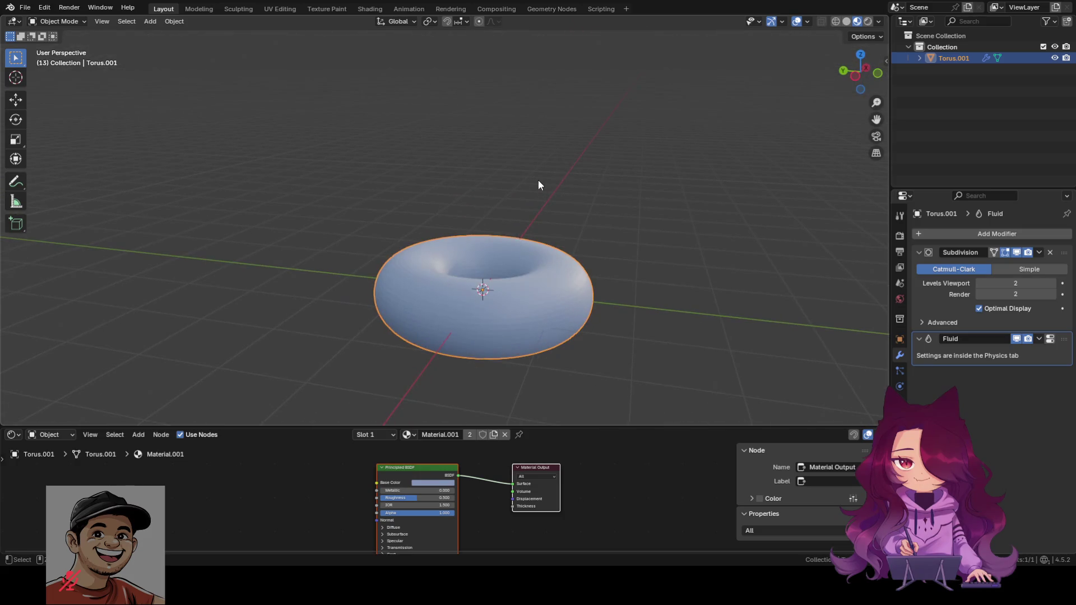
Set the torus's Principled BSDF Base Color to a light peach-beige, adjusting hue and value.
{"action": "left_click", "coordinate": [620, 294]}
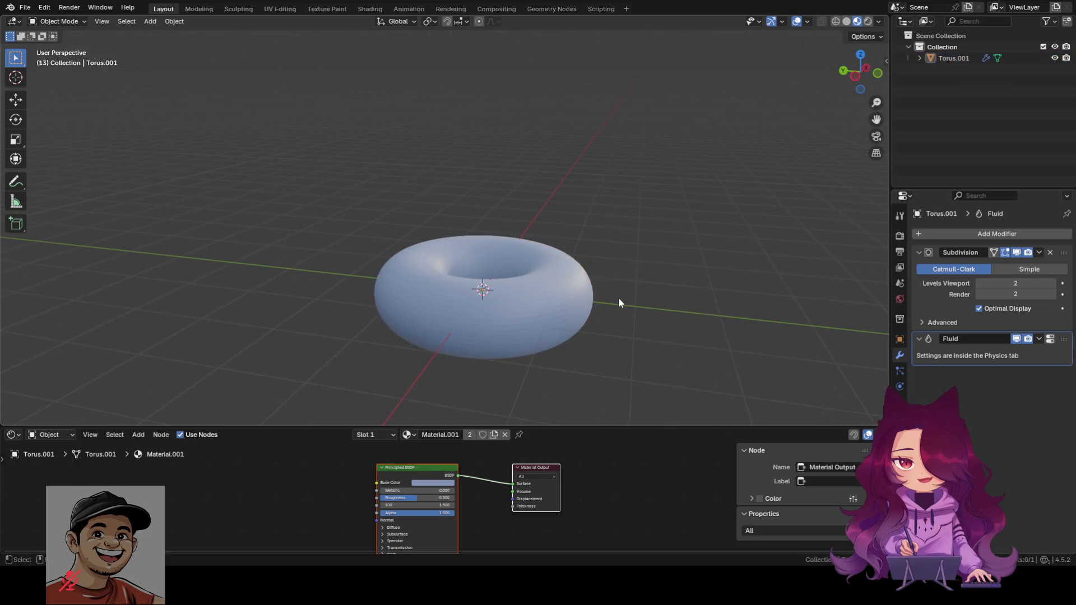
{"action": "left_click", "coordinate": [557, 309]}
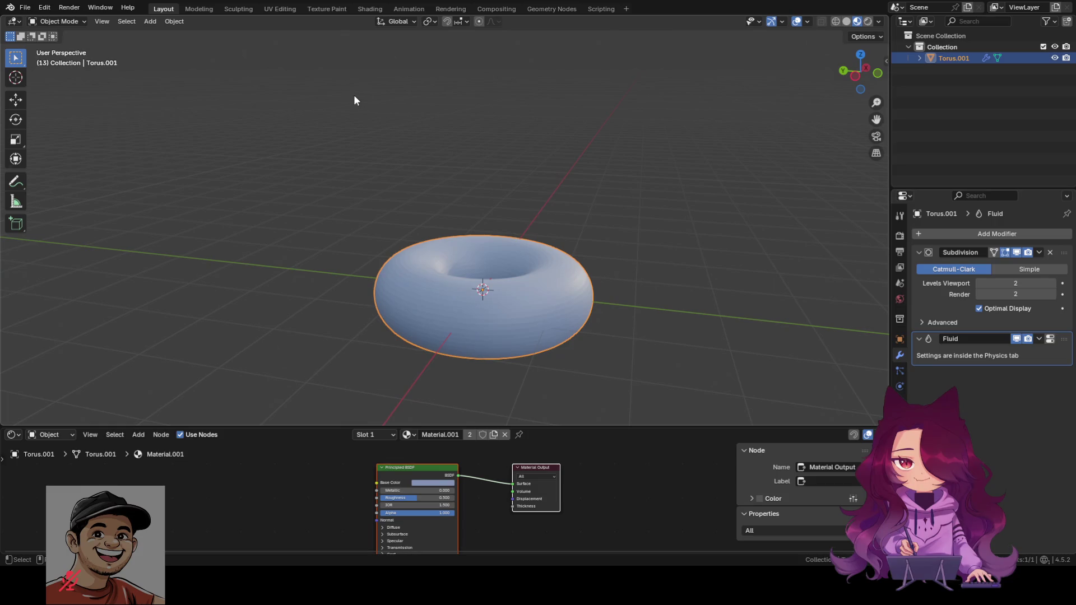
{"action": "left_click", "coordinate": [436, 485]}
{"action": "left_click", "coordinate": [437, 403]}
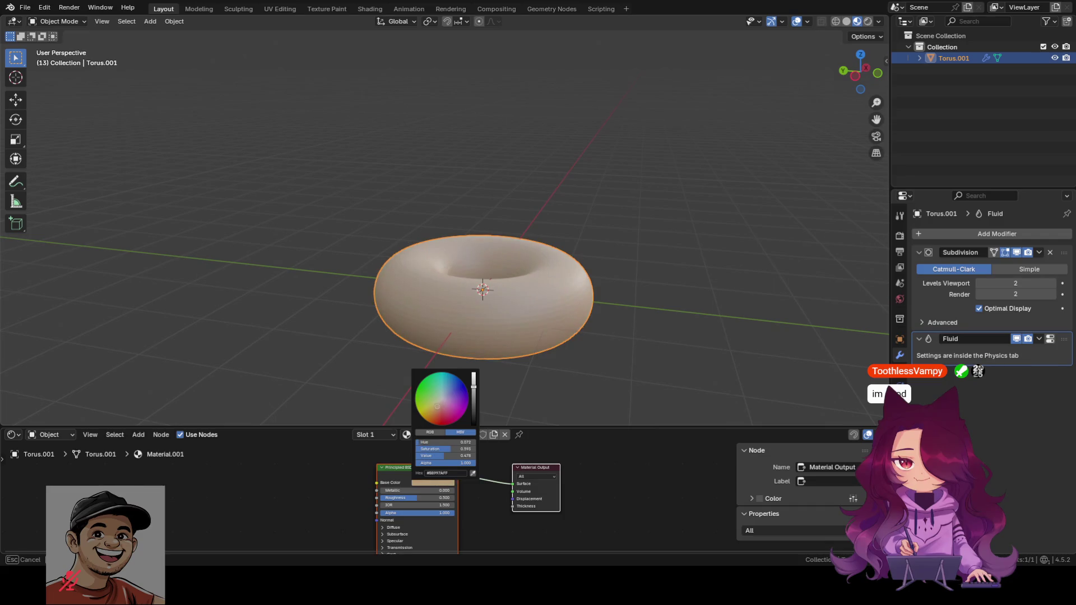
{"action": "left_click_drag", "start_coordinate": [448, 456], "coordinate": [460, 450]}
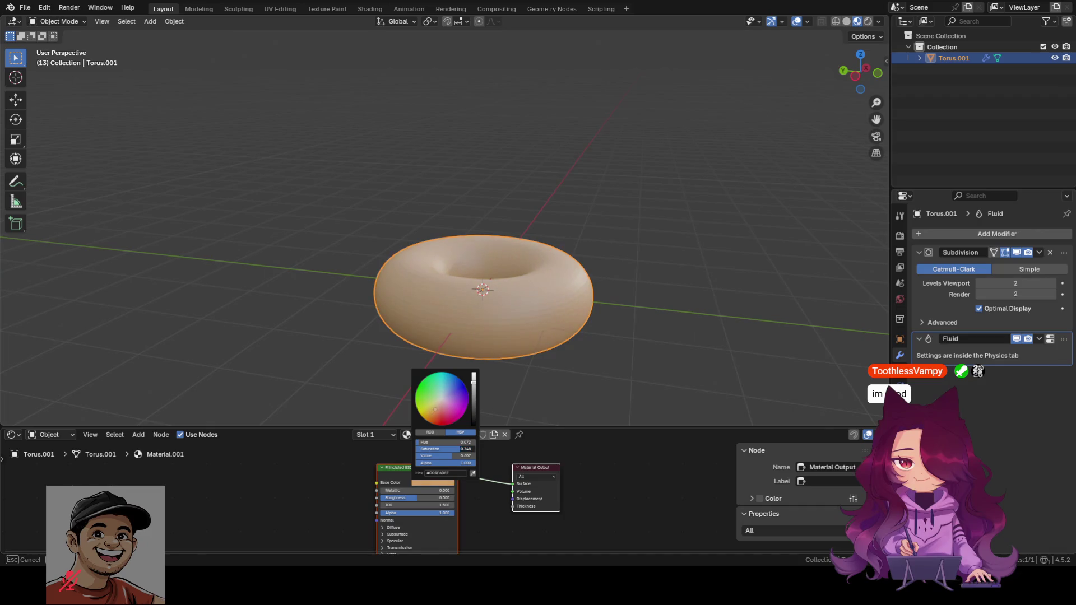
{"action": "left_click_drag", "start_coordinate": [446, 442], "coordinate": [449, 442]}
{"action": "left_click", "coordinate": [606, 368]}
{"action": "left_click", "coordinate": [517, 285]}
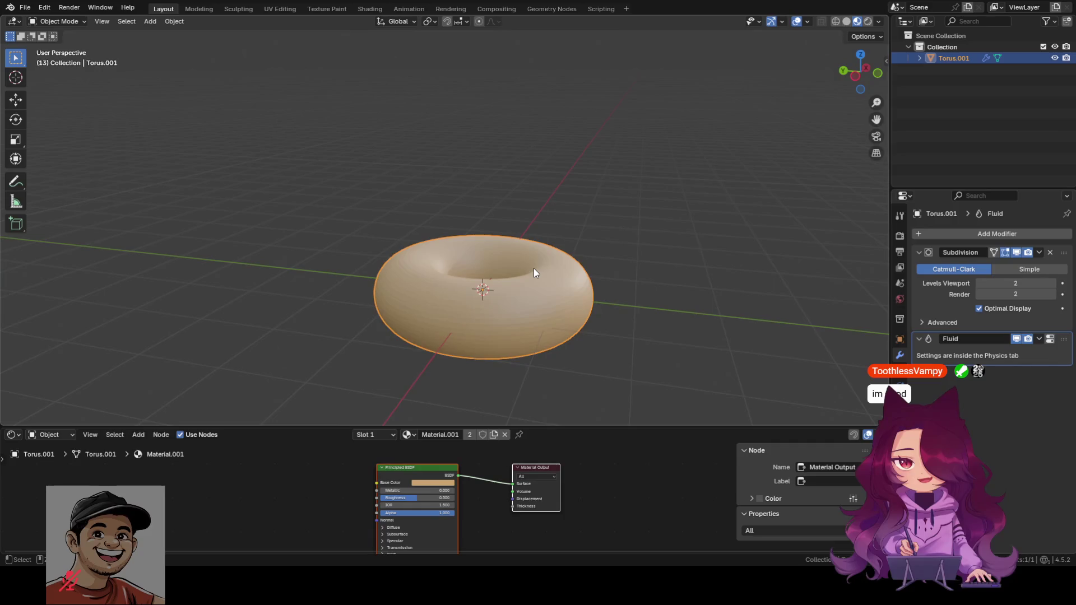
Duplicate the torus with Shift+D and place the copy directly above the original along Z.
{"action": "key", "text": "g"}
{"action": "key", "text": "z"}
{"action": "key", "text": "Escape"}
{"action": "key", "text": "shift+d"}
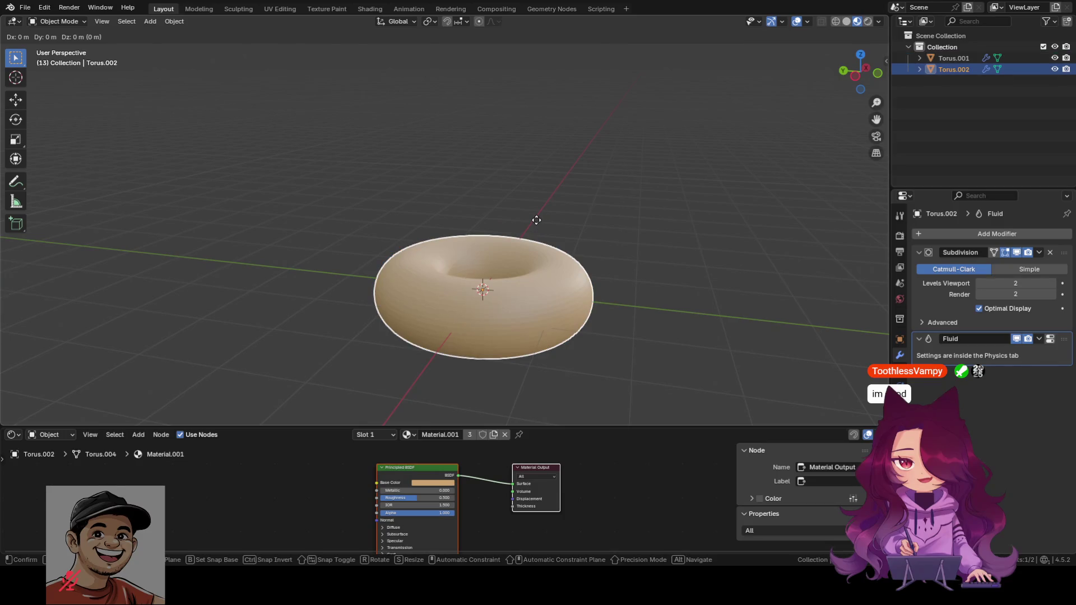
{"action": "key", "text": "z"}
{"action": "left_click", "coordinate": [537, 149]}
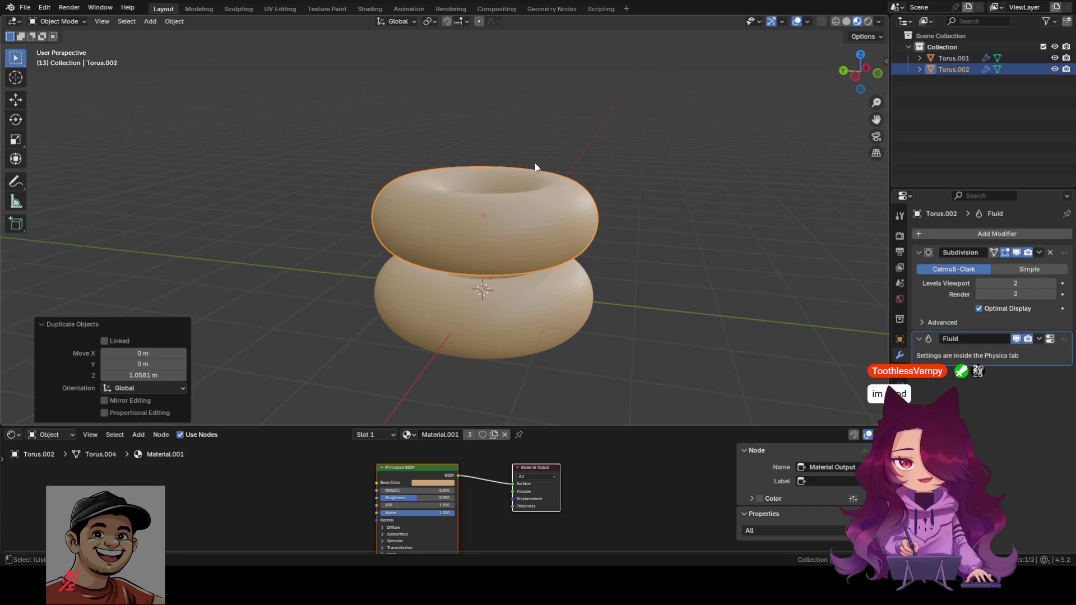
{"action": "key", "text": "alt+s"}
Scale the top torus down to about a third (≈0.36) of its size.
{"action": "key", "text": "s"}
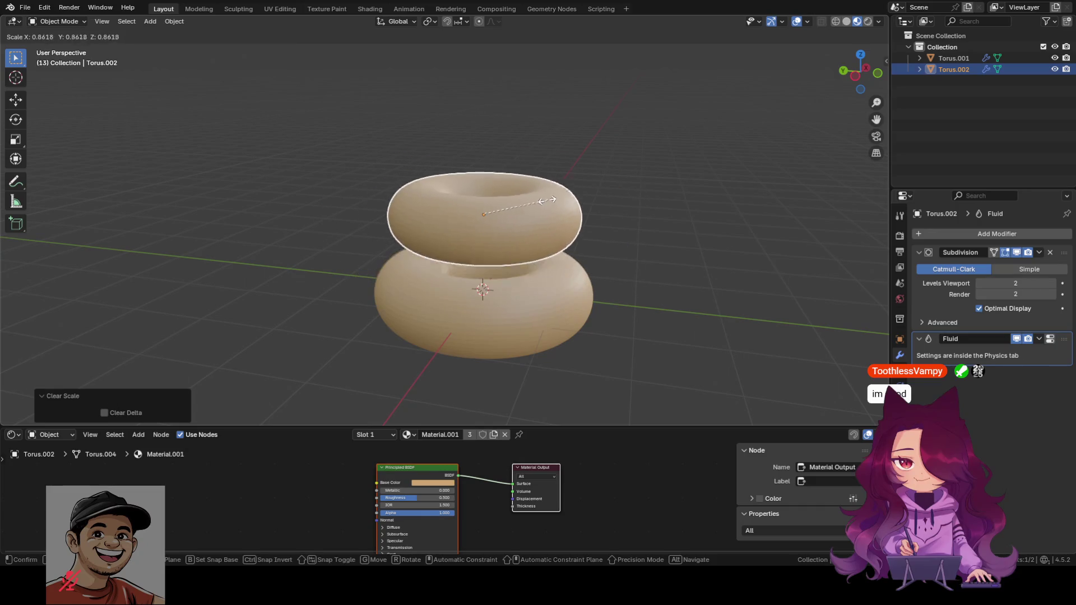
{"action": "key", "text": "Escape"}
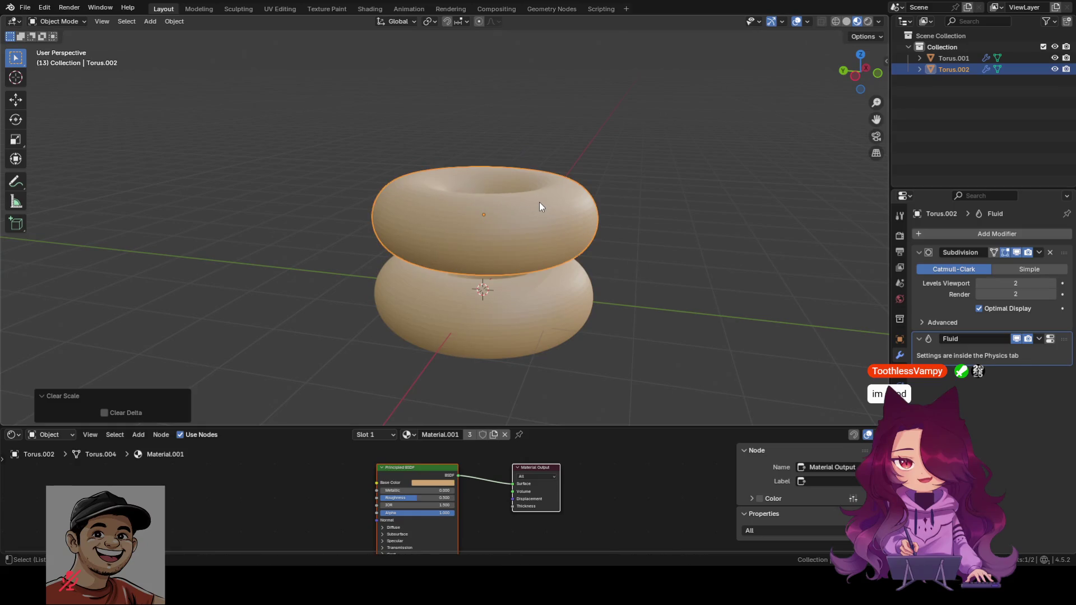
{"action": "key", "text": "s"}
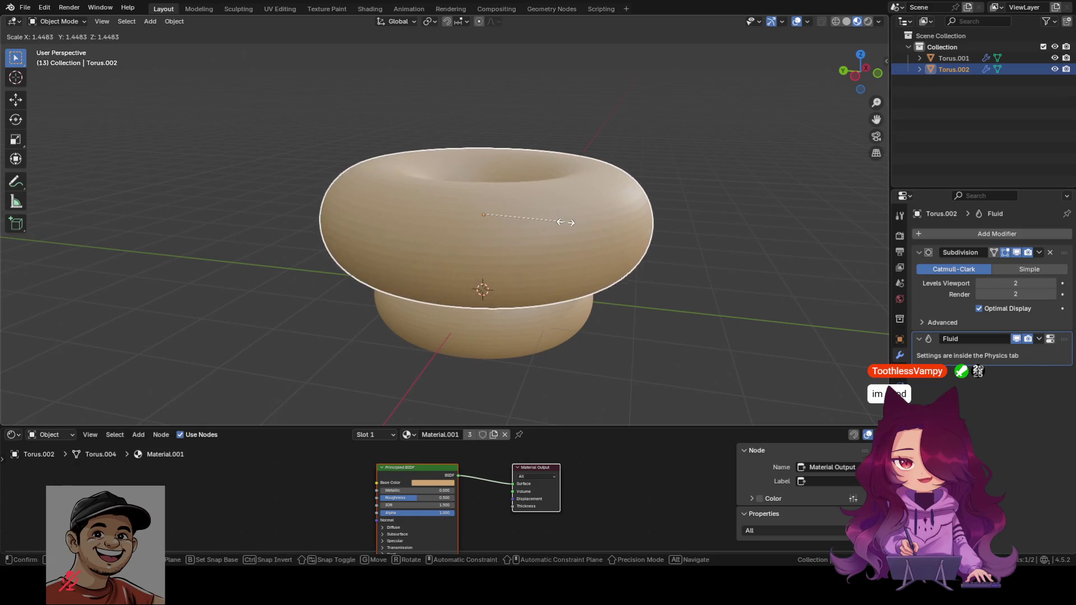
{"action": "key", "text": "Escape"}
{"action": "left_click", "coordinate": [631, 210]}
{"action": "left_click", "coordinate": [524, 241]}
{"action": "key", "text": "s"}
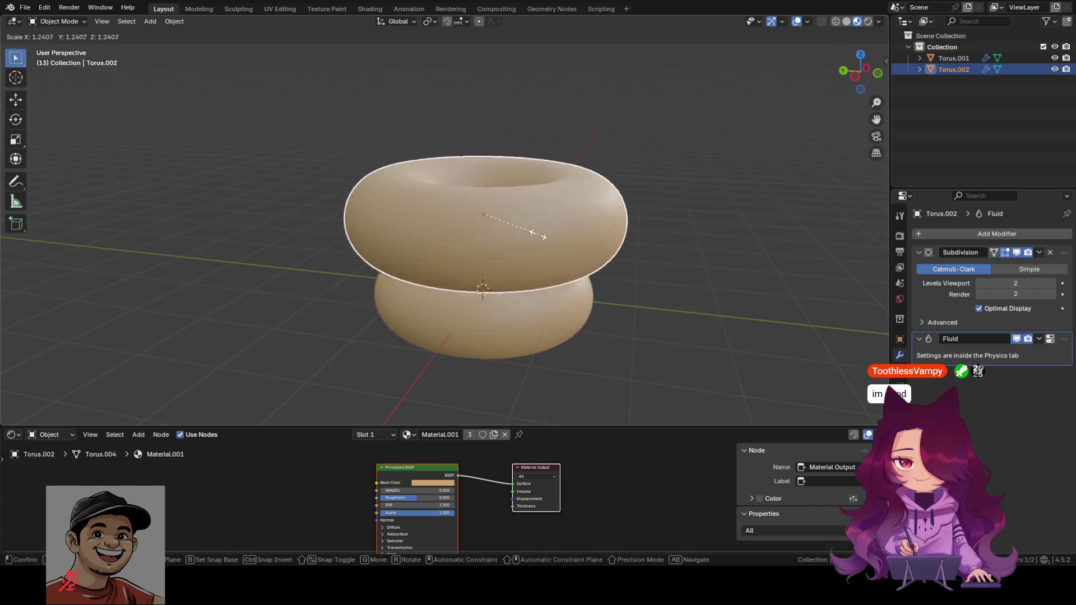
{"action": "left_click", "coordinate": [509, 221]}
{"action": "left_click", "coordinate": [512, 223]}
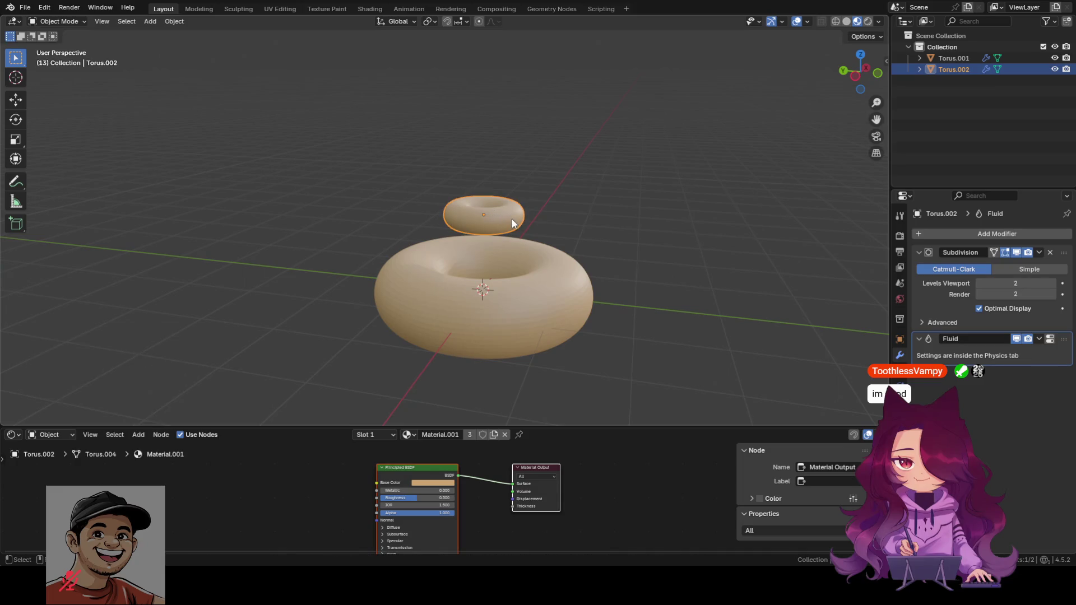
Try enlarging the top torus, then reset the scale so it returns to its small size.
{"action": "key", "text": "s"}
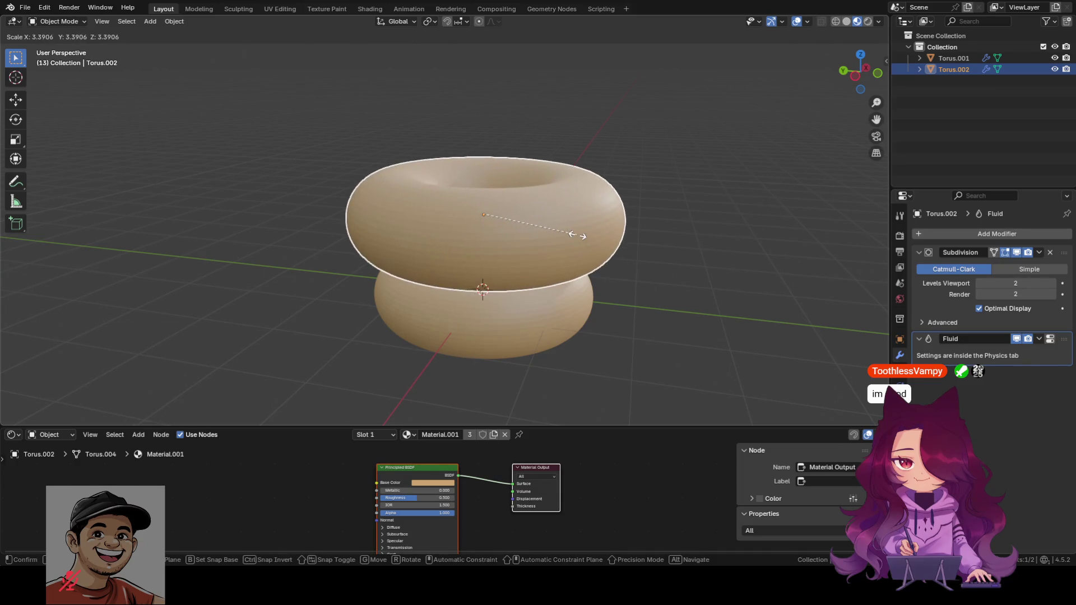
{"action": "right_click", "coordinate": [571, 240]}
{"action": "key", "text": "s"}
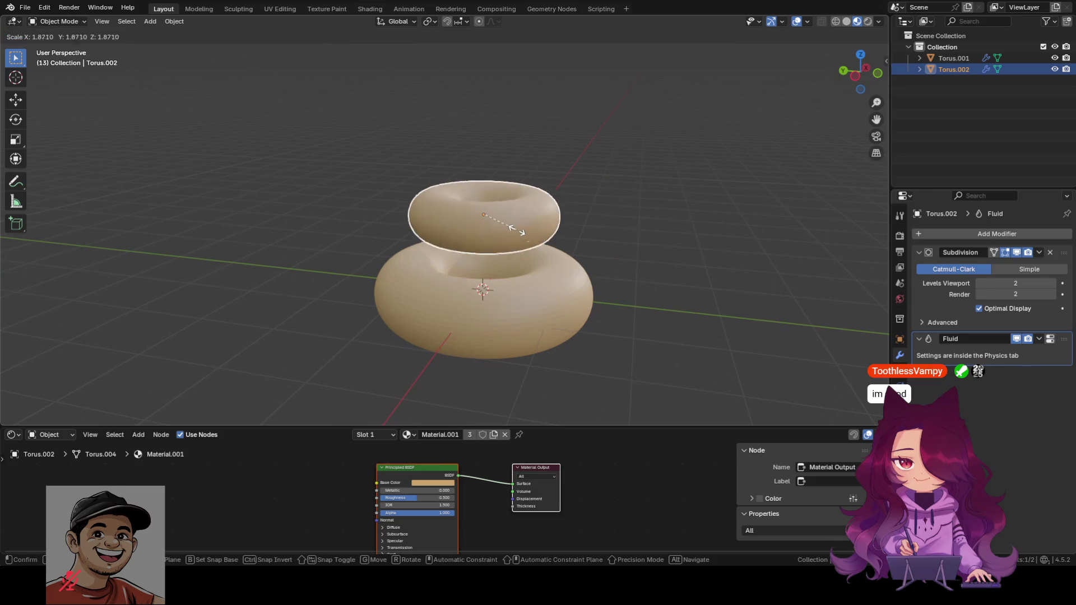
{"action": "left_click", "coordinate": [555, 242]}
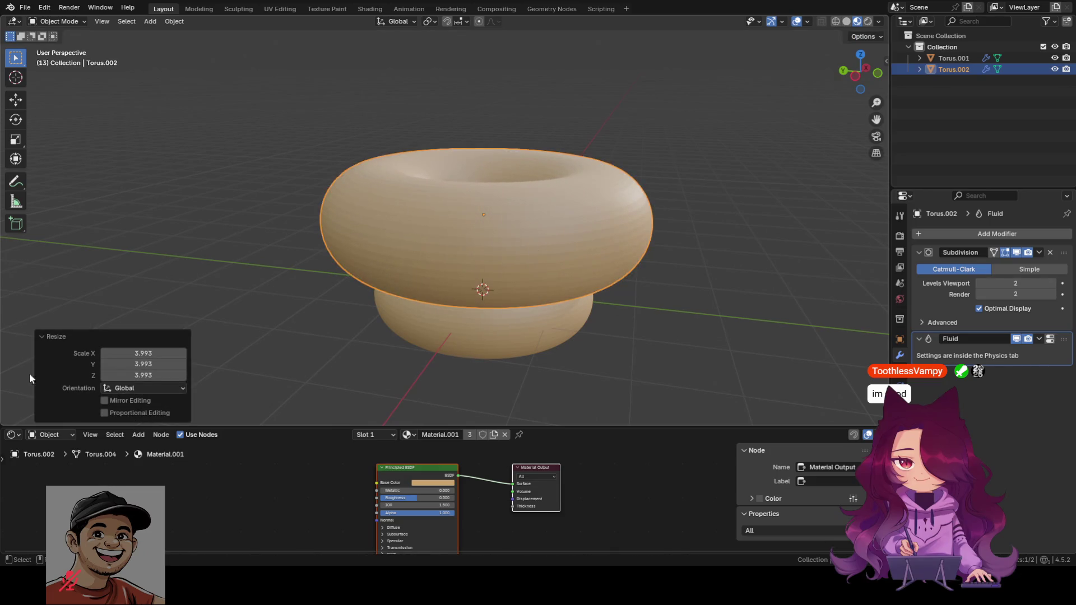
{"action": "left_click_drag", "start_coordinate": [157, 364], "coordinate": [153, 362]}
{"action": "right_click", "coordinate": [154, 362]}
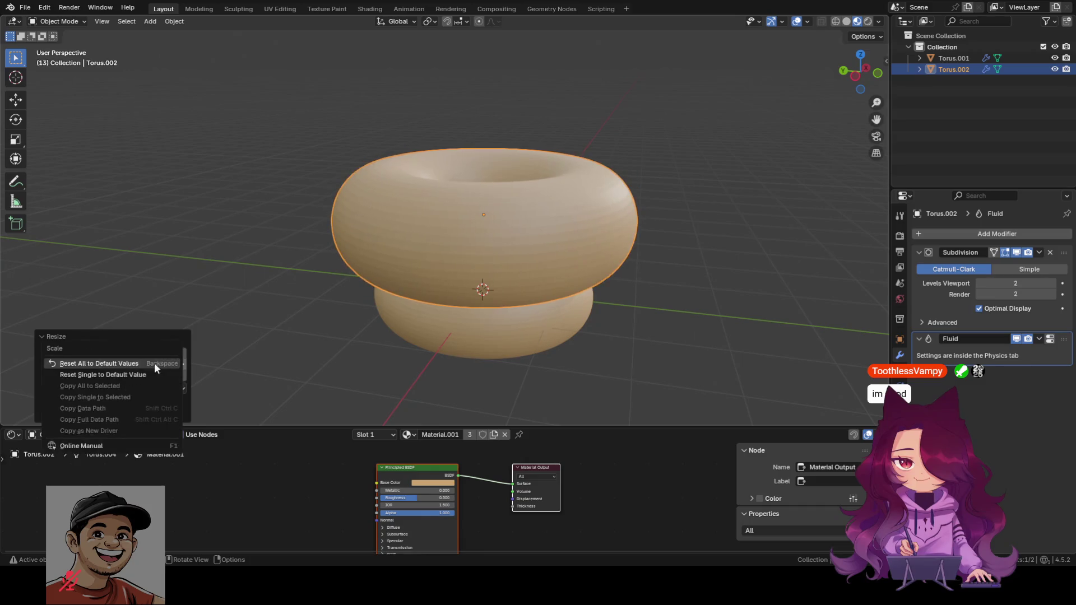
{"action": "left_click", "coordinate": [281, 315]}
{"action": "left_click", "coordinate": [448, 236]}
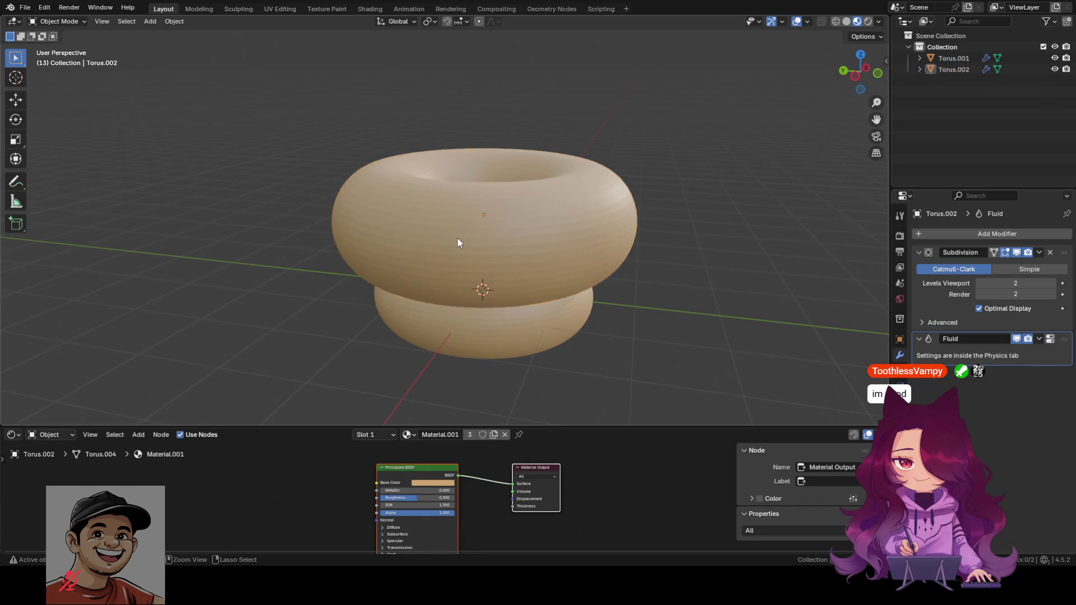
{"action": "key", "text": "alt+s"}
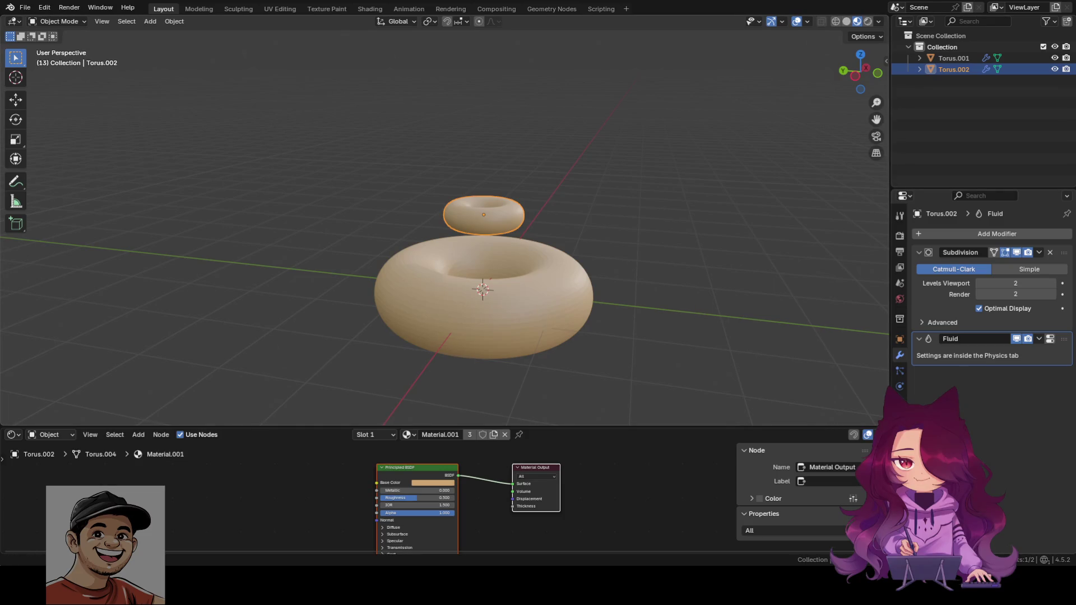
{"action": "left_click", "coordinate": [547, 220]}
{"action": "left_click", "coordinate": [490, 220]}
{"action": "middle_click_drag", "start_coordinate": [491, 224], "coordinate": [514, 248]}
{"action": "scroll", "coordinate": [499, 211], "scroll_direction": "up", "scroll_amount": 2}
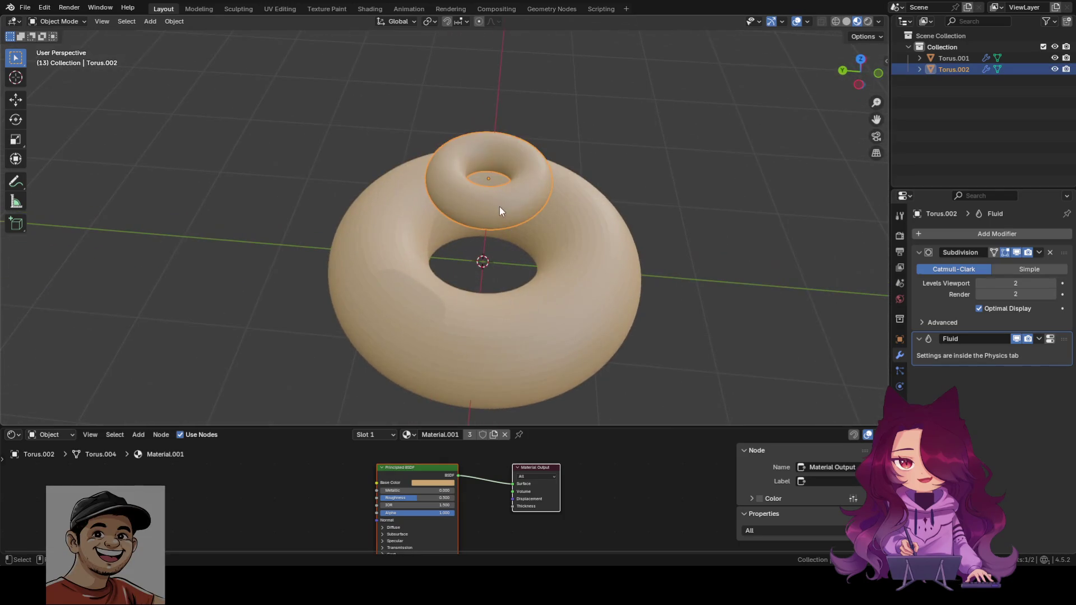
{"action": "middle_click_drag", "start_coordinate": [637, 234], "coordinate": [585, 219]}
{"action": "middle_click_drag", "start_coordinate": [595, 149], "coordinate": [526, 205]}
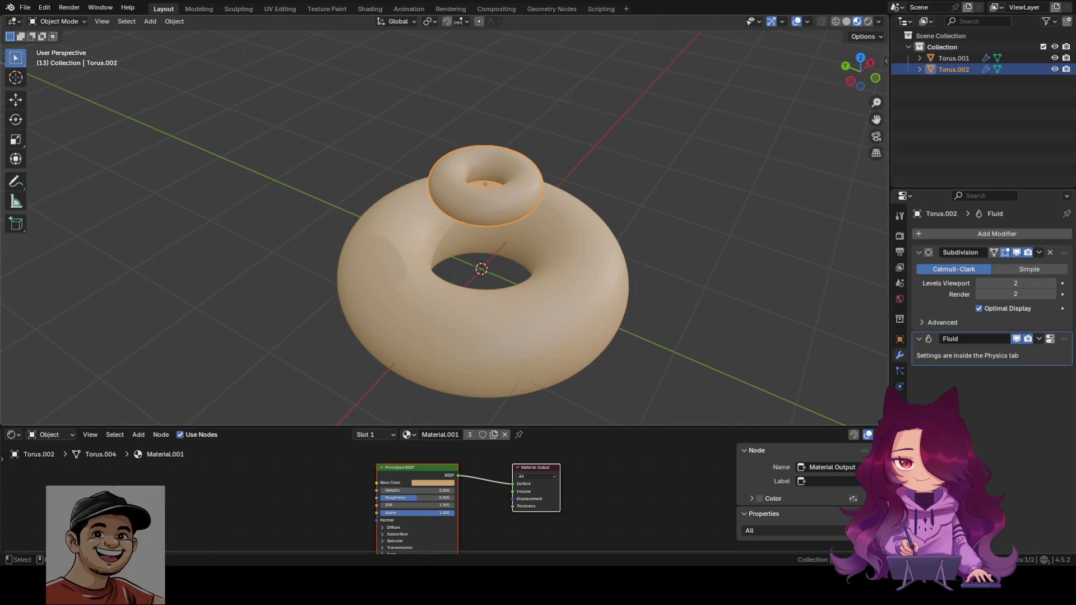
{"action": "middle_click_drag", "start_coordinate": [524, 326], "coordinate": [538, 290]}
{"action": "scroll", "coordinate": [541, 277], "scroll_direction": "down", "scroll_amount": 4}
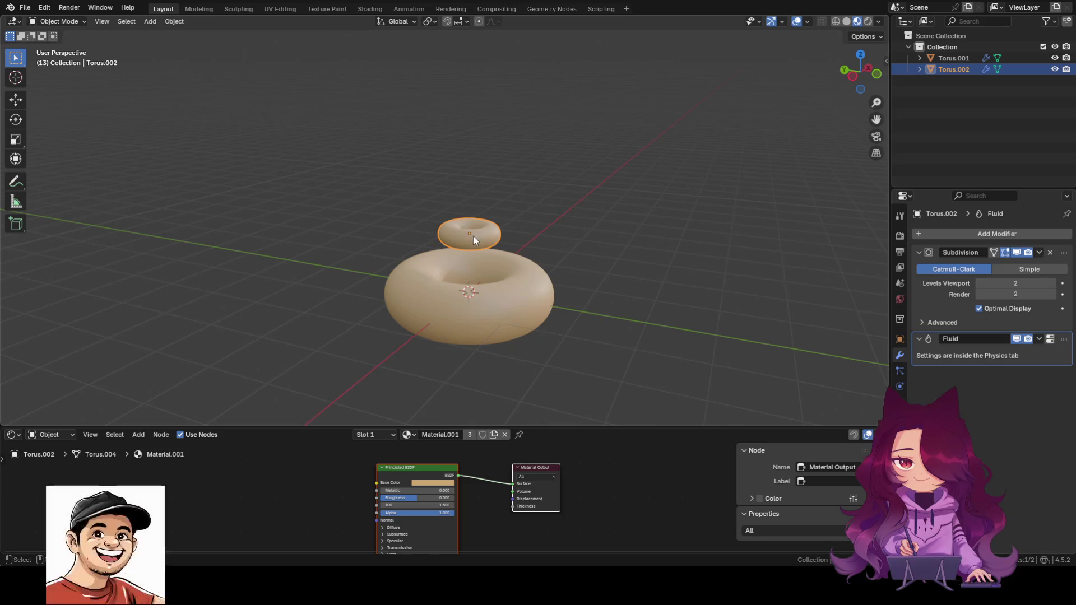
Scale the small top torus up to match the lower one so the two stack snugly.
{"action": "key", "text": "KP_Divide"}
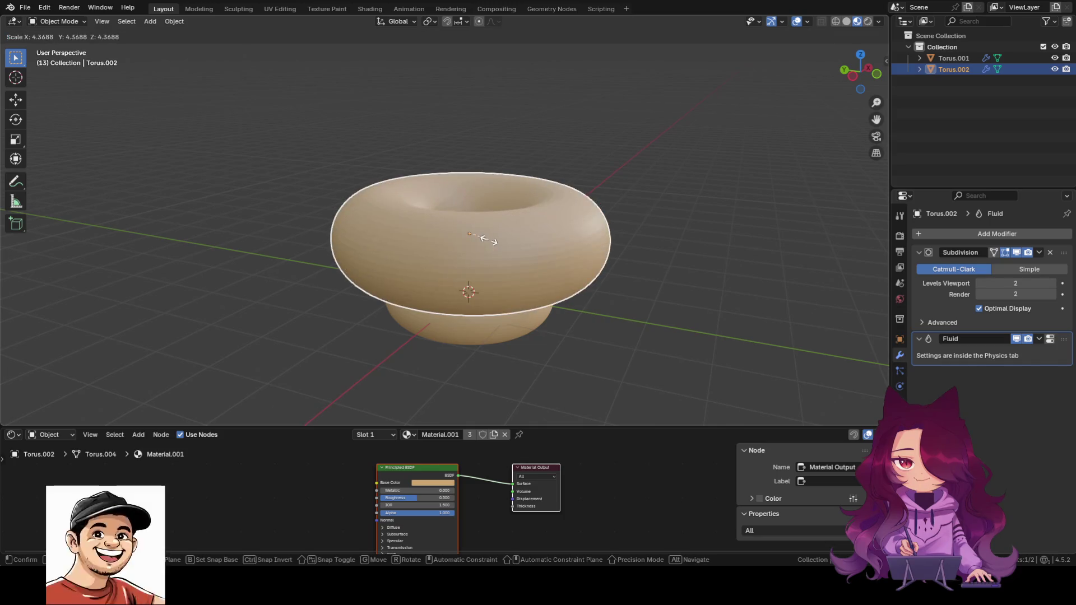
{"action": "key", "text": "KP_Divide"}
{"action": "key", "text": "s"}
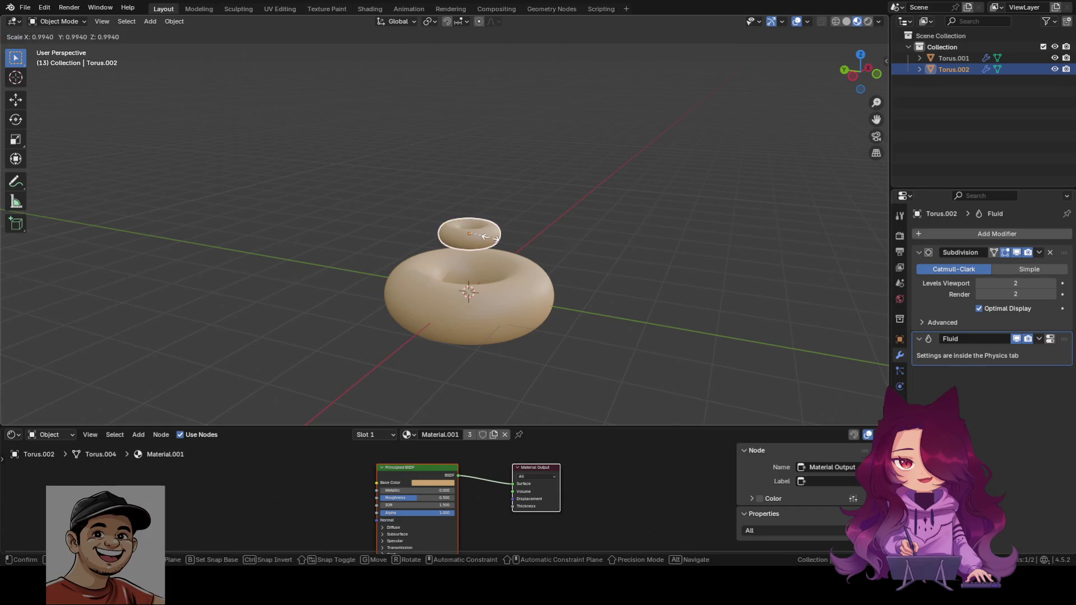
{"action": "type", "text": "s3"}
{"action": "key", "text": "Return"}
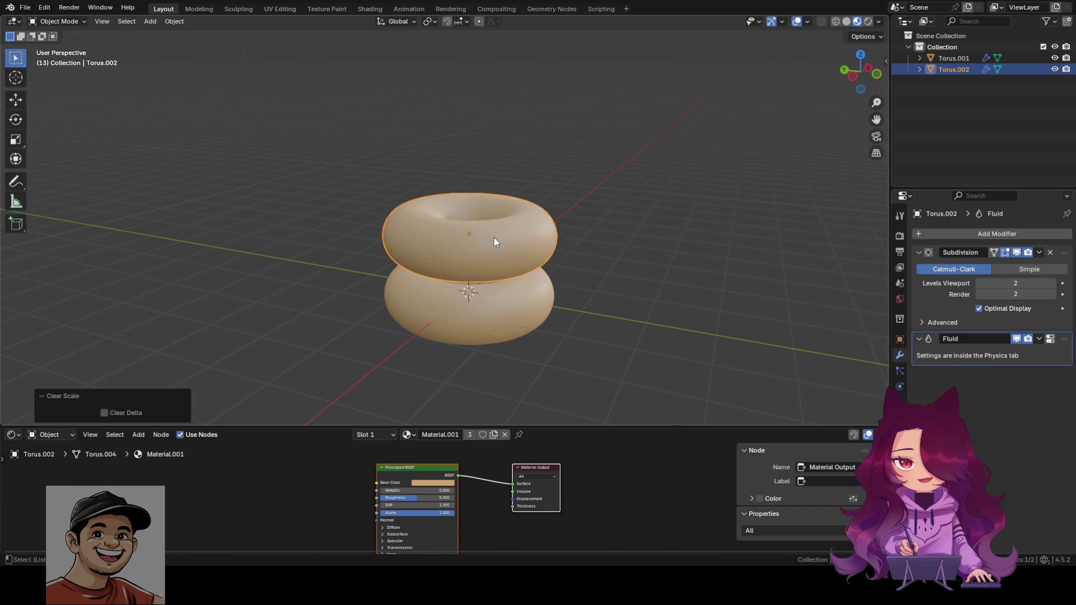
{"action": "left_click", "coordinate": [564, 245]}
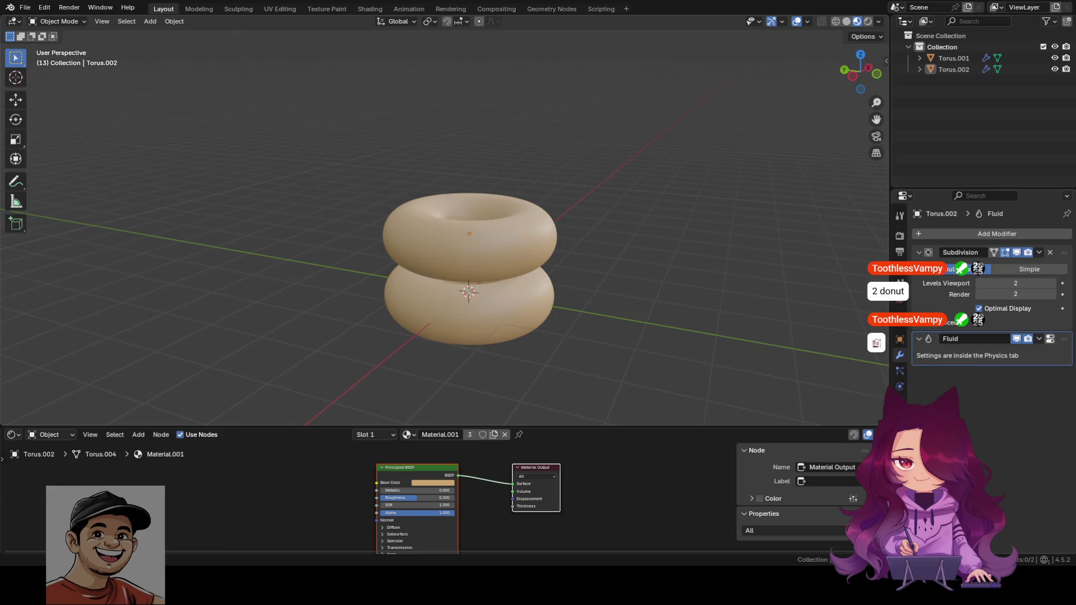
Bring up the Add menu and orbit around the stacked tori before leaving the scene.
{"action": "key", "text": "shift+a"}
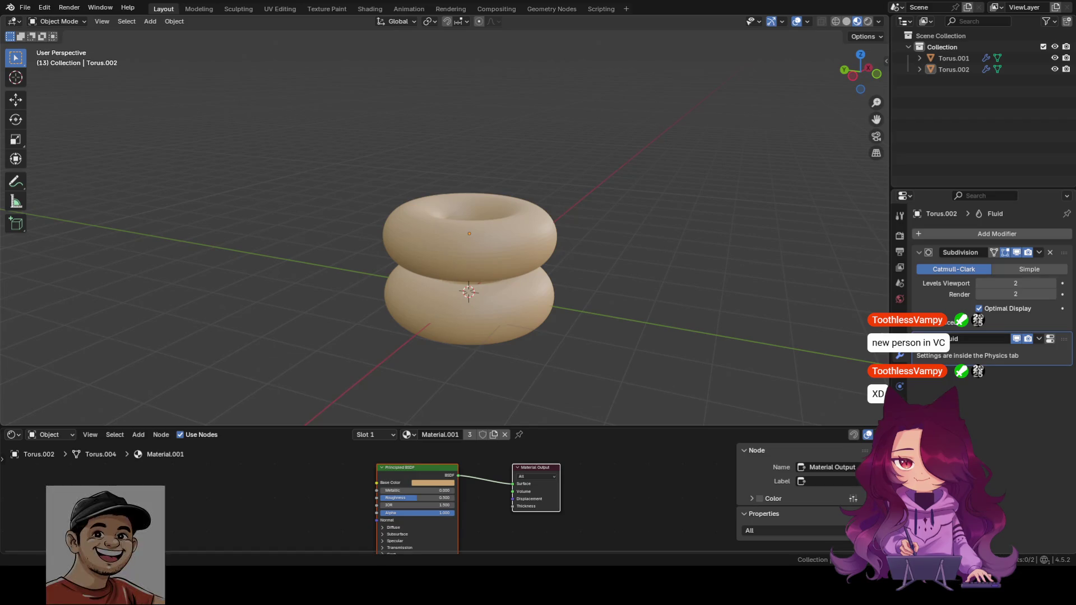
{"action": "mouse_move", "coordinate": [480, 257]}
{"action": "middle_mouse_down"}
{"action": "mouse_move", "coordinate": [574, 268]}
{"action": "mouse_move", "coordinate": [525, 313]}
{"action": "mouse_move", "coordinate": [516, 255]}
{"action": "middle_mouse_up"}
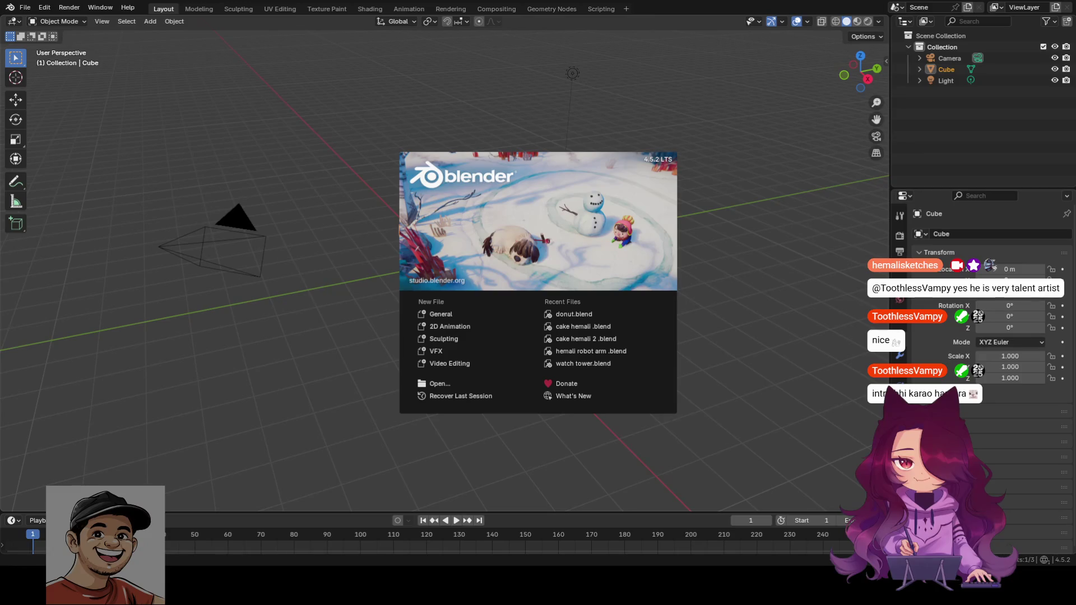
Dismiss the splash screen and load donut.blend from File > Open Recent.
{"action": "left_click", "coordinate": [353, 194]}
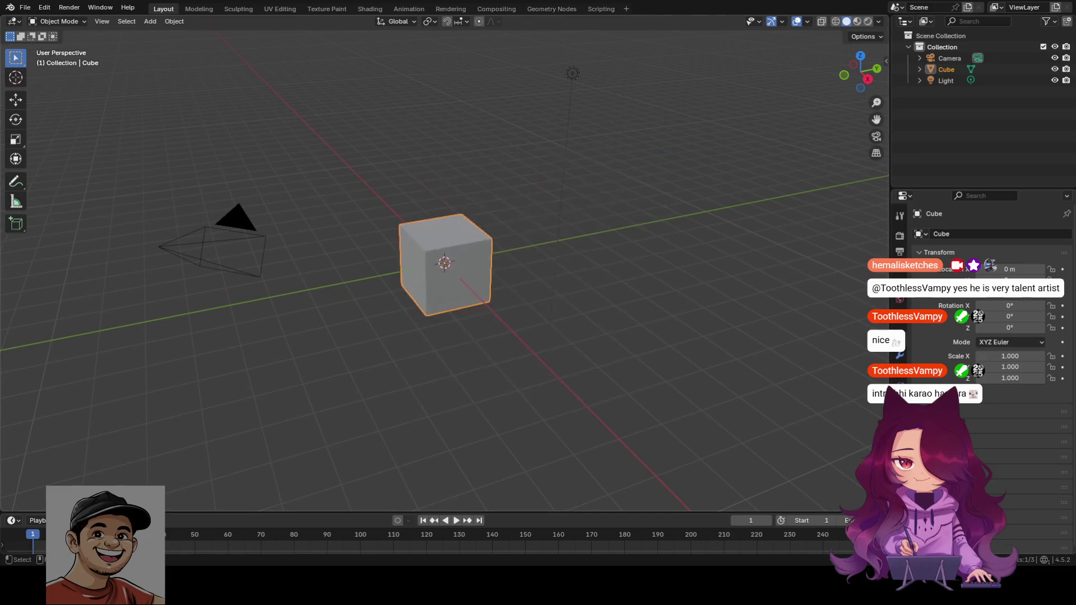
{"action": "left_click", "coordinate": [25, 7]}
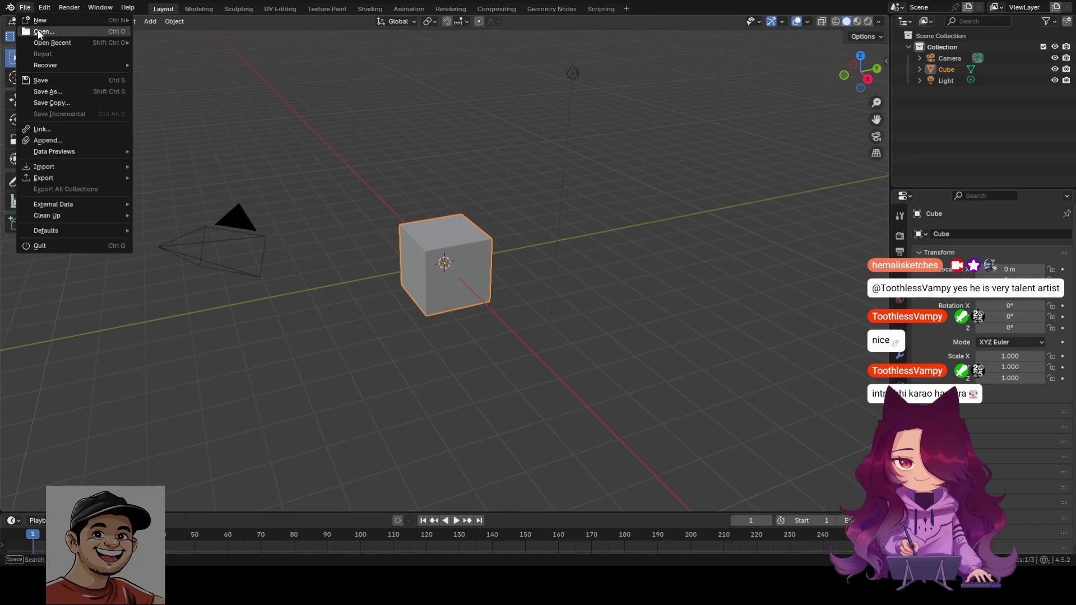
{"action": "mouse_move", "coordinate": [53, 43]}
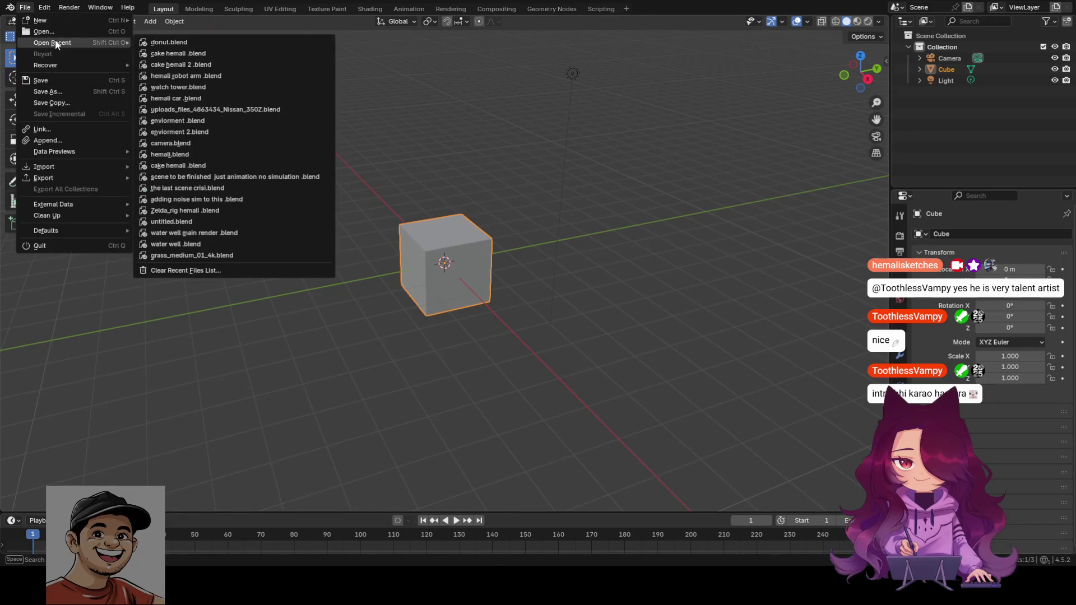
{"action": "left_click", "coordinate": [157, 42]}
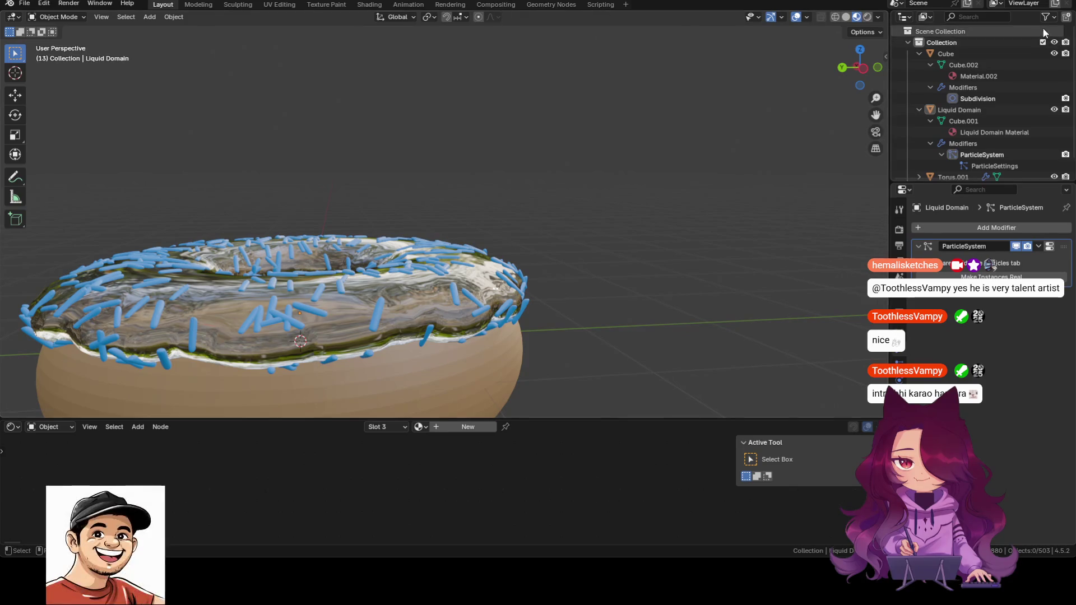
{"action": "scroll", "coordinate": [554, 315], "scroll_direction": "down", "scroll_amount": 5}
Inspect the donut's Liquid Domain icing and blue capsule sprinkle, keeping material preview shading.
{"action": "mouse_move", "coordinate": [554, 314]}
{"action": "middle_mouse_down"}
{"action": "mouse_move", "coordinate": [557, 283]}
{"action": "mouse_move", "coordinate": [596, 322]}
{"action": "mouse_move", "coordinate": [576, 351]}
{"action": "middle_mouse_up"}
{"action": "middle_click_drag", "start_coordinate": [605, 392], "coordinate": [581, 393]}
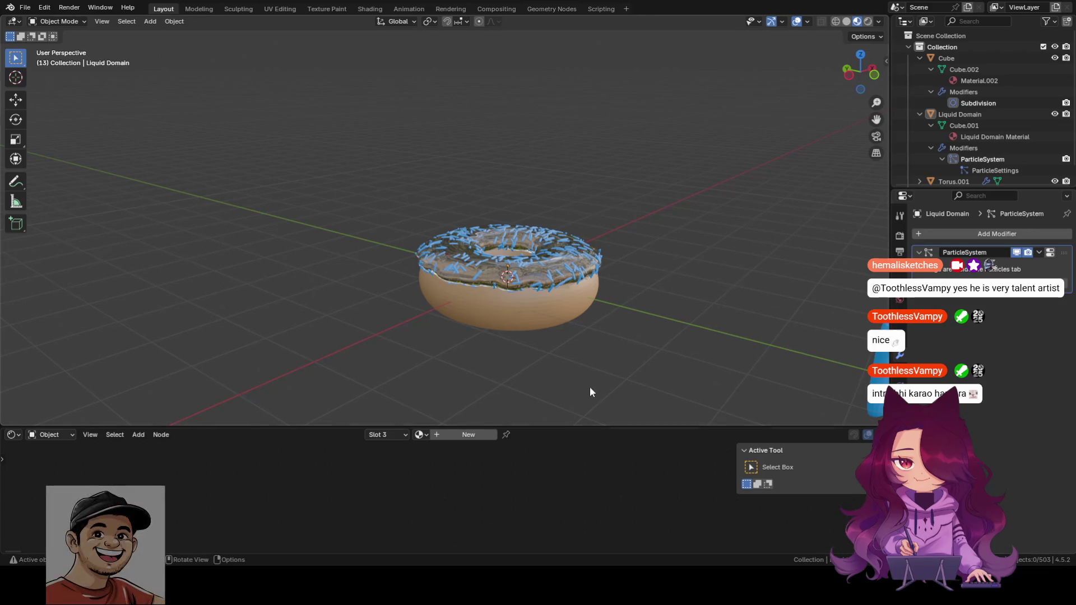
{"action": "left_click", "coordinate": [551, 272]}
{"action": "left_click", "coordinate": [614, 262]}
{"action": "left_click", "coordinate": [533, 270]}
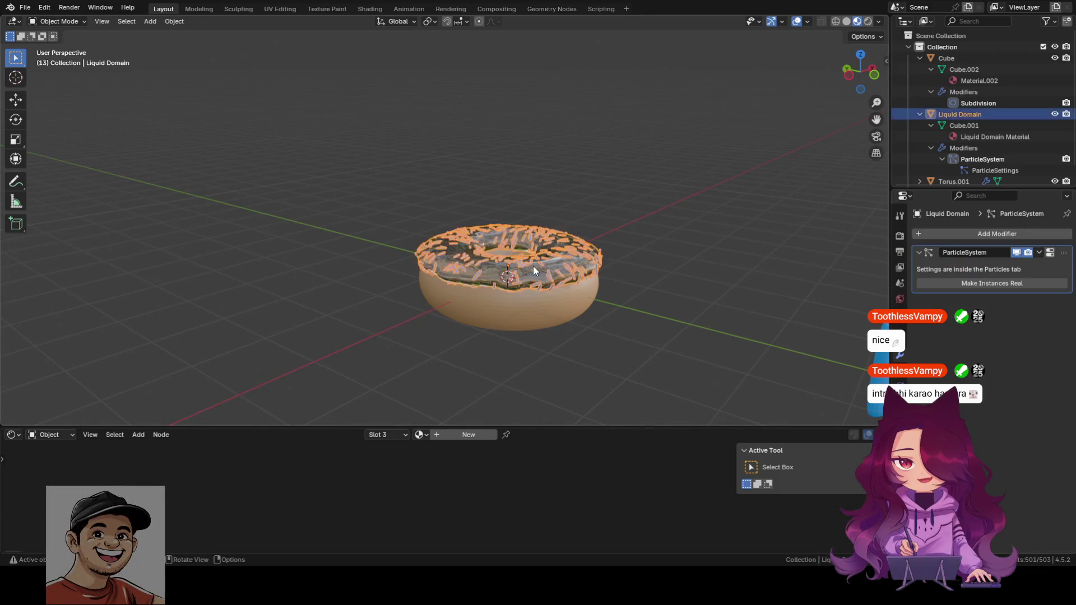
{"action": "key", "text": "z"}
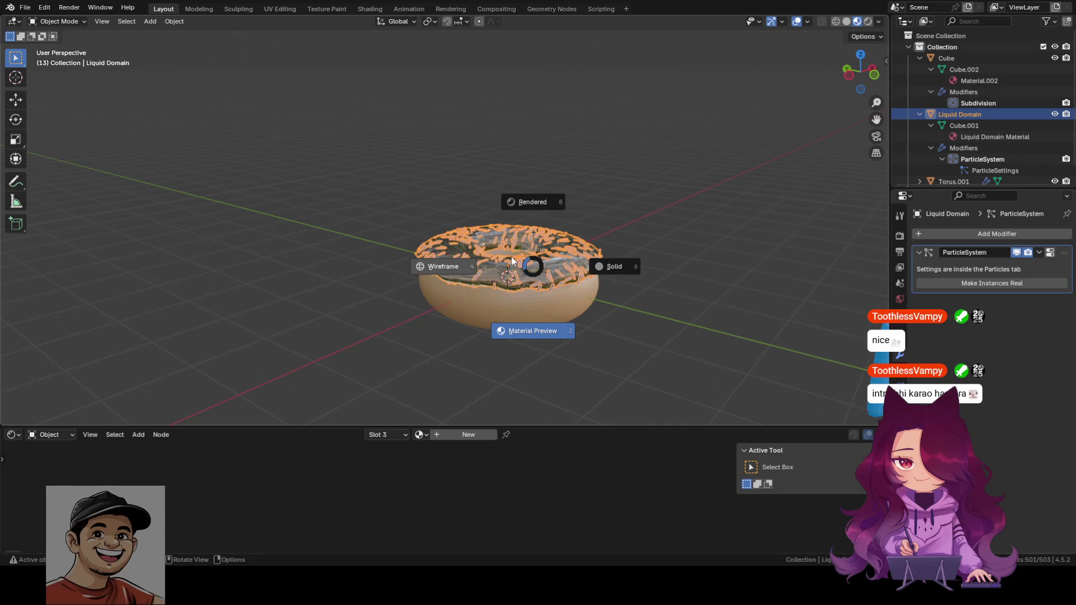
{"action": "key", "text": "Return"}
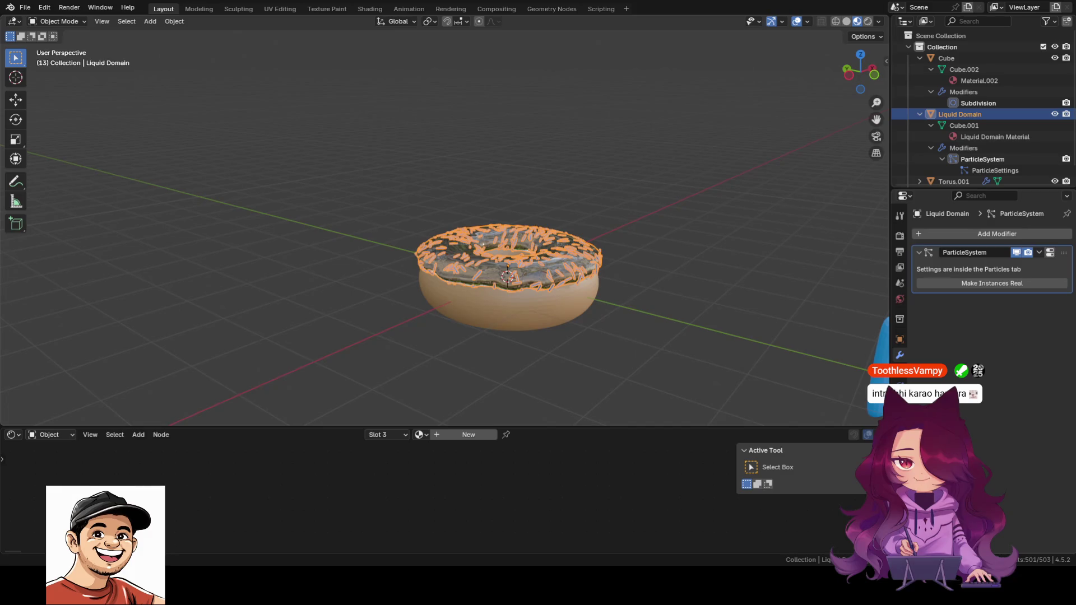
{"action": "middle_click_drag", "start_coordinate": [675, 338], "coordinate": [622, 348]}
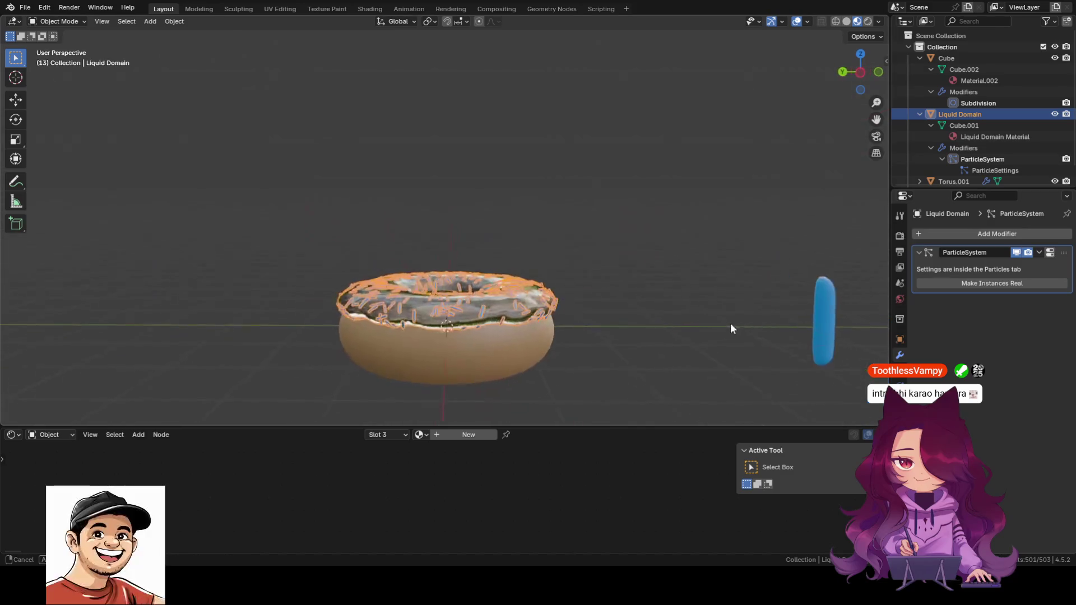
{"action": "left_click", "coordinate": [623, 355]}
{"action": "middle_click_drag", "start_coordinate": [605, 276], "coordinate": [535, 231], "text": "shift"}
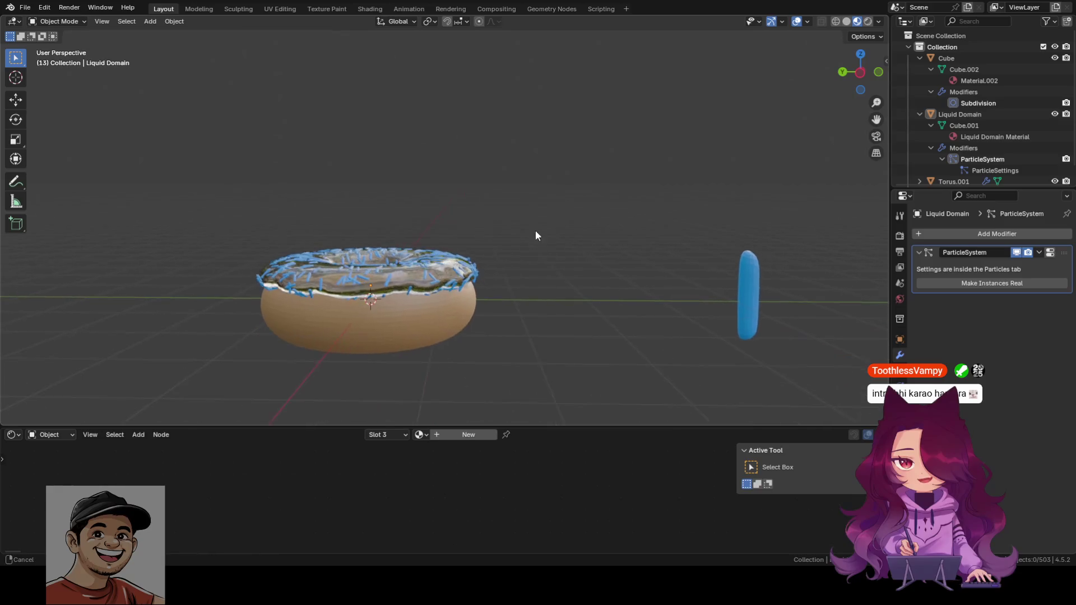
{"action": "left_click", "coordinate": [757, 292]}
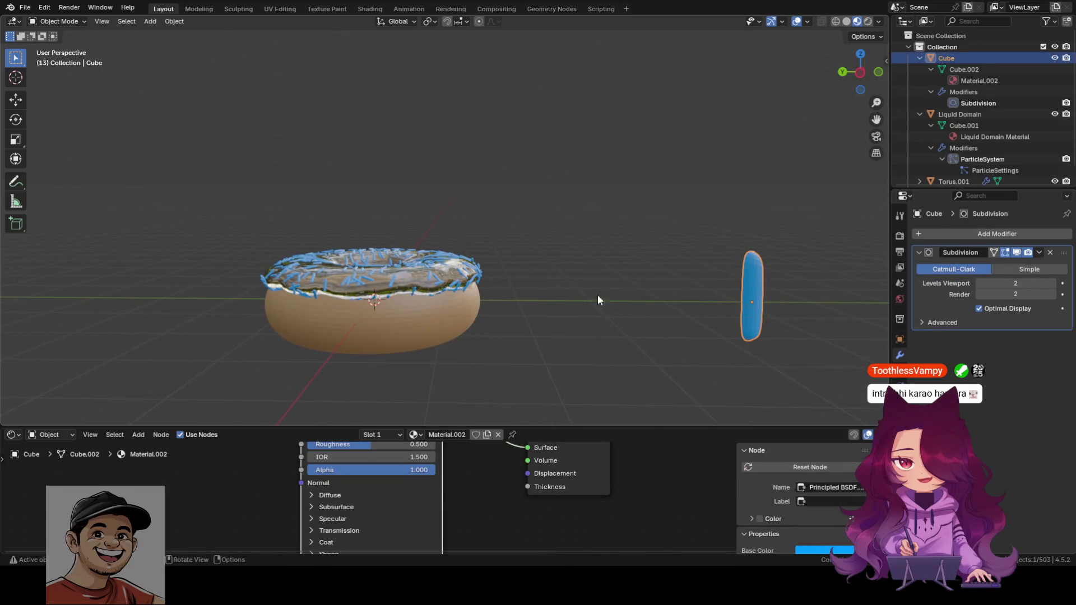
Scale the Liquid Domain icing object along Z to 1.267 times its height.
{"action": "middle_click_drag", "start_coordinate": [514, 316], "coordinate": [516, 363]}
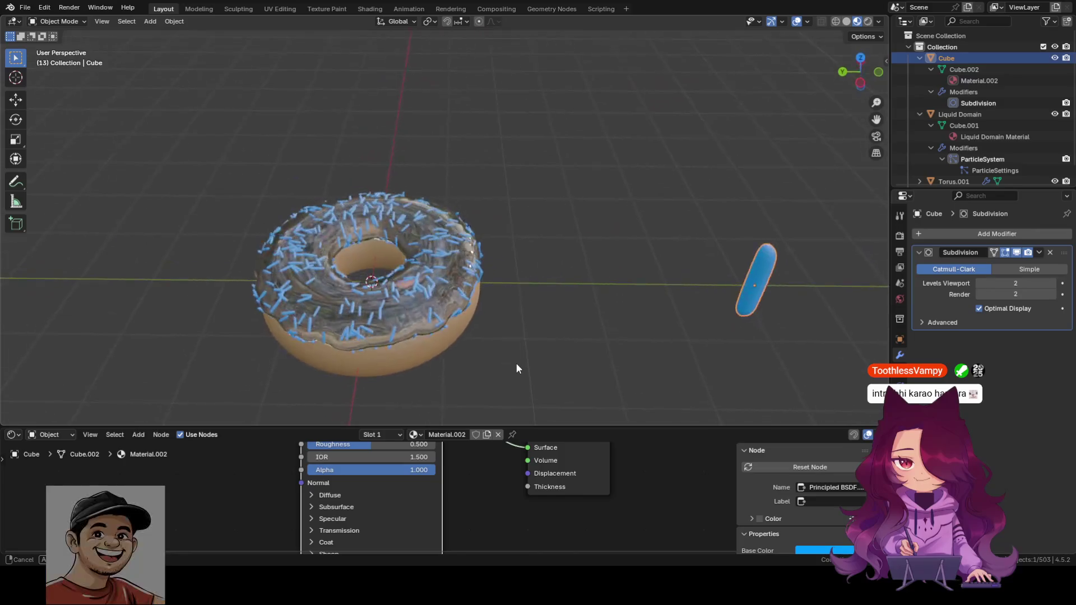
{"action": "left_click", "coordinate": [401, 318]}
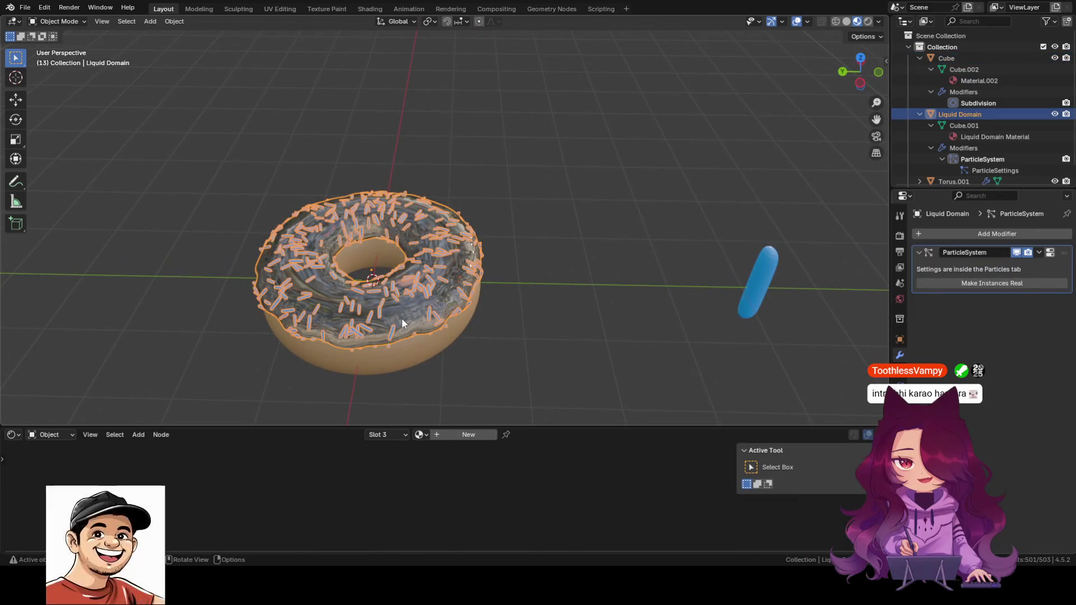
{"action": "key", "text": "s"}
{"action": "key", "text": "z"}
{"action": "key", "text": "z"}
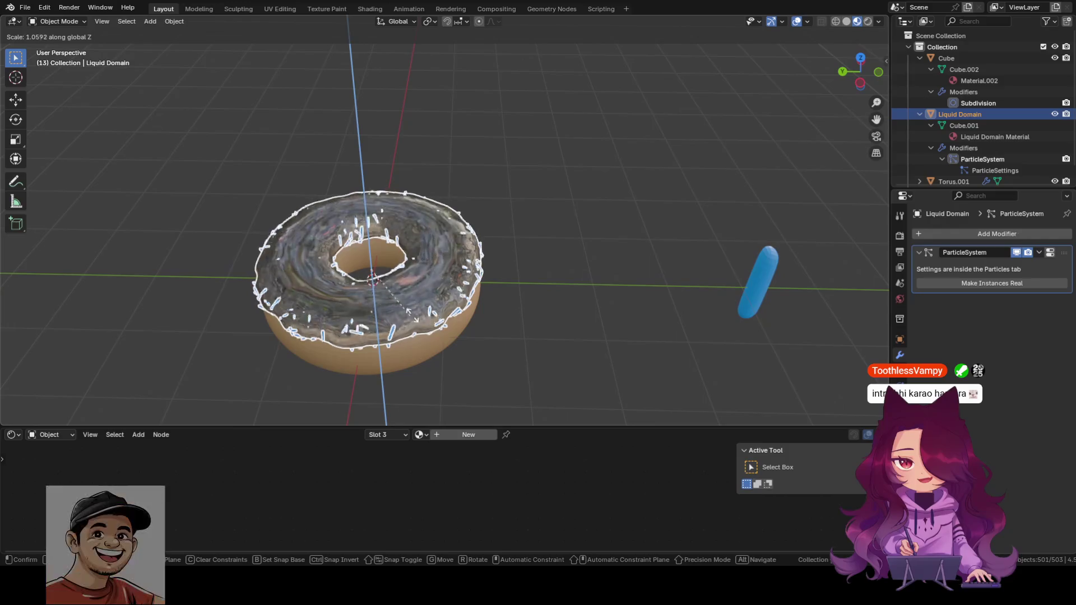
{"action": "left_click", "coordinate": [437, 311]}
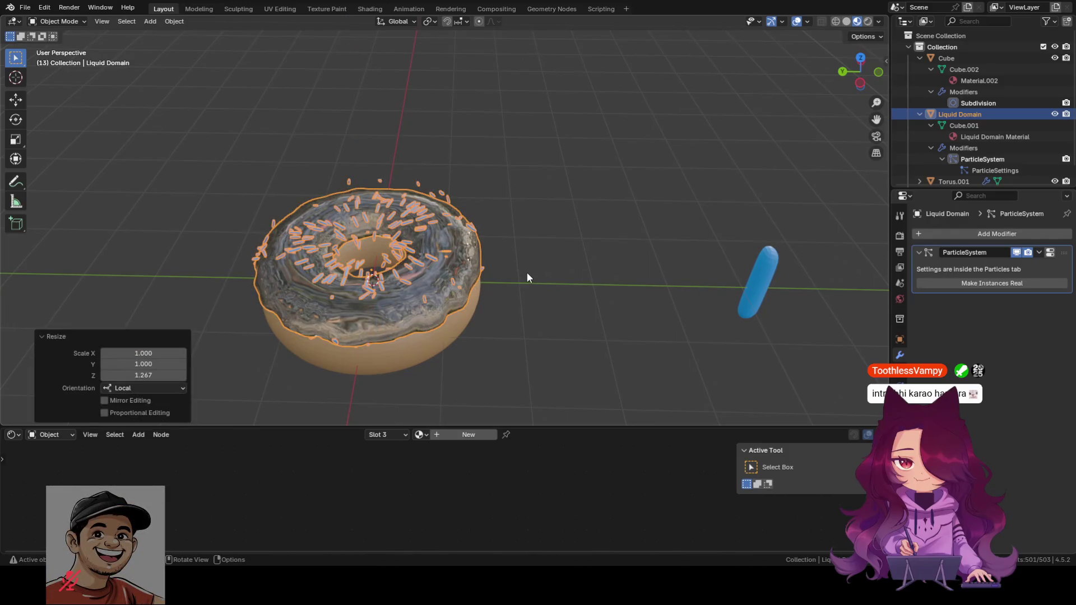
{"action": "scroll", "coordinate": [531, 273], "scroll_direction": "down", "scroll_amount": 2}
{"action": "middle_click_drag", "start_coordinate": [532, 273], "coordinate": [511, 241]}
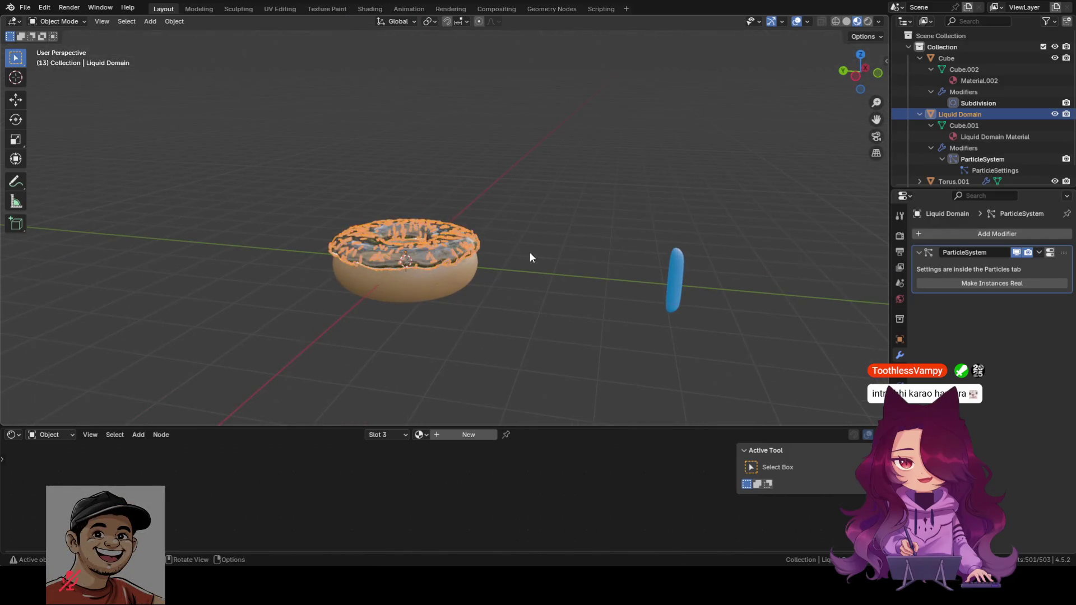
{"action": "left_click", "coordinate": [530, 253]}
{"action": "scroll", "coordinate": [530, 252], "scroll_direction": "up", "scroll_amount": 2}
Reselect the icing, review the shading pie menu without changing it, and deselect.
{"action": "left_click", "coordinate": [441, 275]}
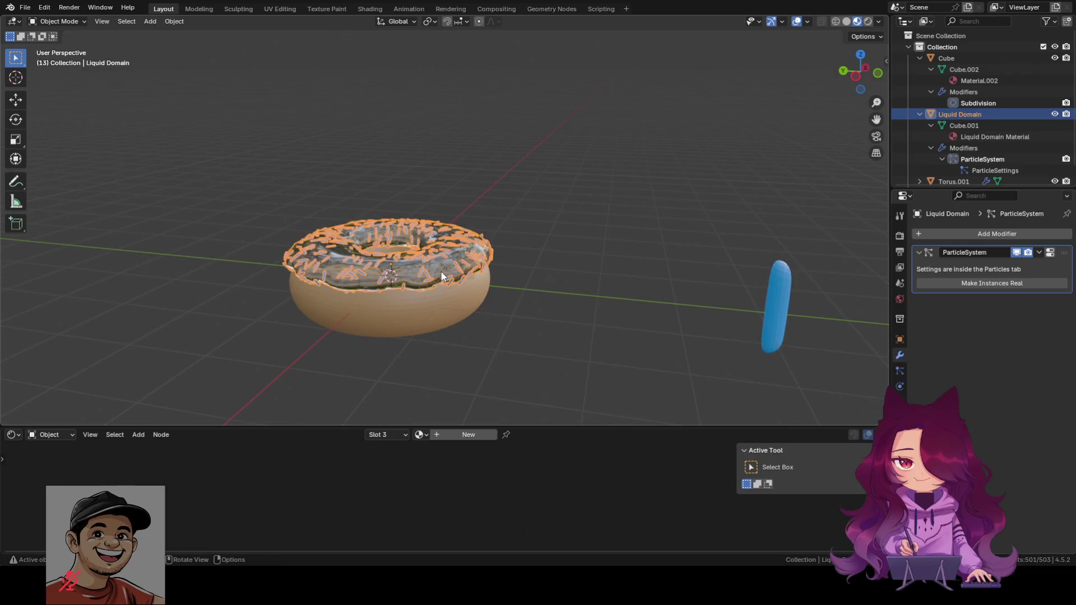
{"action": "key", "text": "z"}
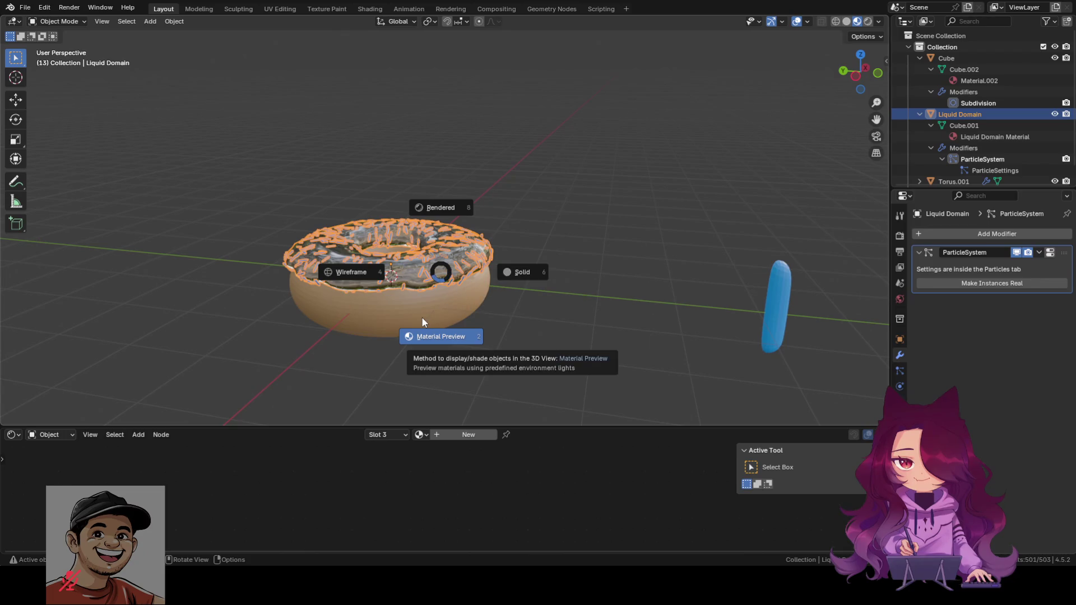
{"action": "left_click", "coordinate": [445, 276]}
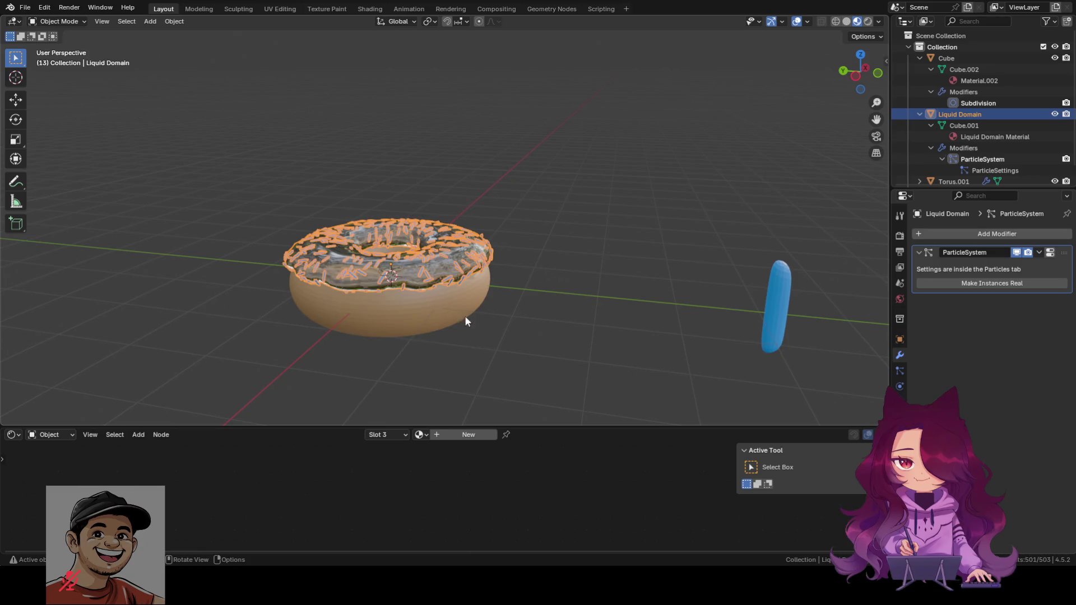
{"action": "left_click", "coordinate": [497, 335]}
{"action": "middle_click_drag", "start_coordinate": [497, 335], "coordinate": [513, 344]}
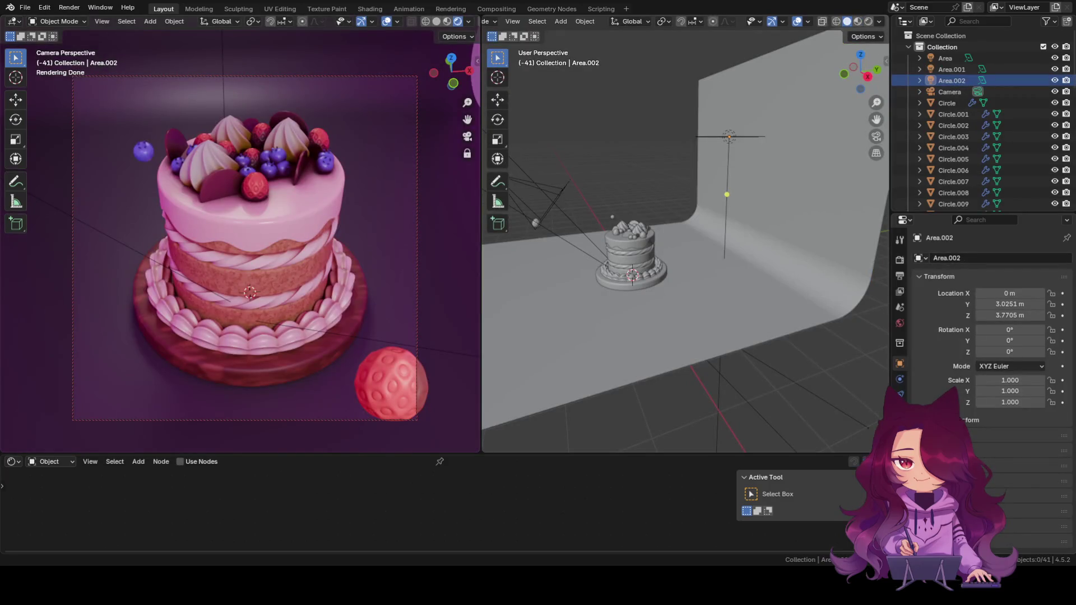
Orbit the right viewport around the grey cake model on its curved backdrop.
{"action": "mouse_move", "coordinate": [781, 371]}
{"action": "middle_mouse_down"}
{"action": "mouse_move", "coordinate": [755, 371]}
{"action": "mouse_move", "coordinate": [730, 395]}
{"action": "mouse_move", "coordinate": [720, 386]}
{"action": "middle_mouse_up"}
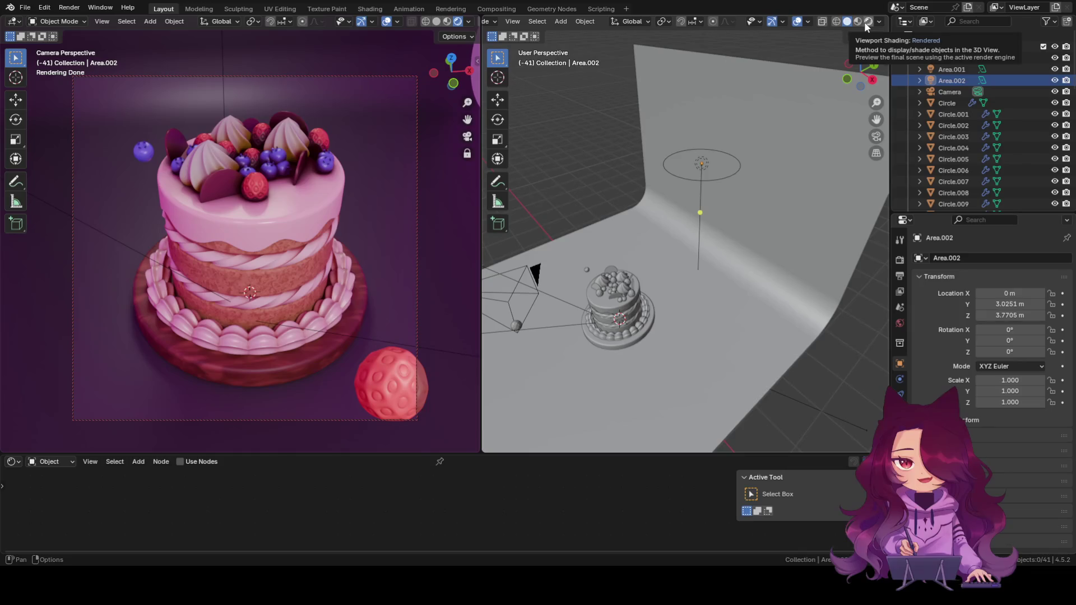
{"action": "left_click", "coordinate": [713, 171]}
Orbit the right viewport around the cake scene and backdrop.
{"action": "middle_click_drag", "start_coordinate": [560, 340], "coordinate": [597, 310]}
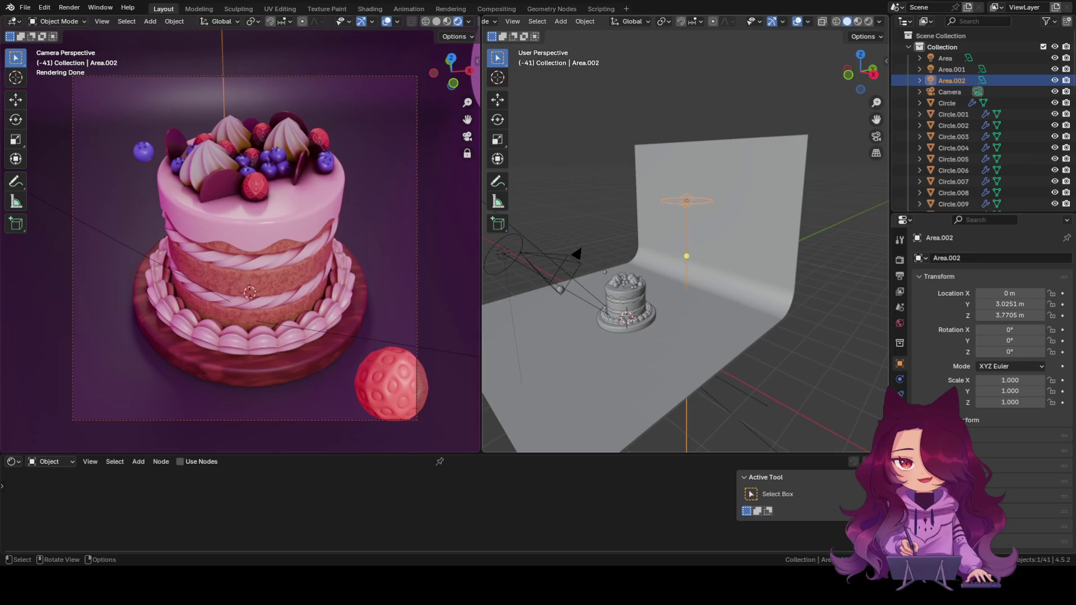
{"action": "scroll", "coordinate": [682, 295], "scroll_direction": "down", "scroll_amount": 3}
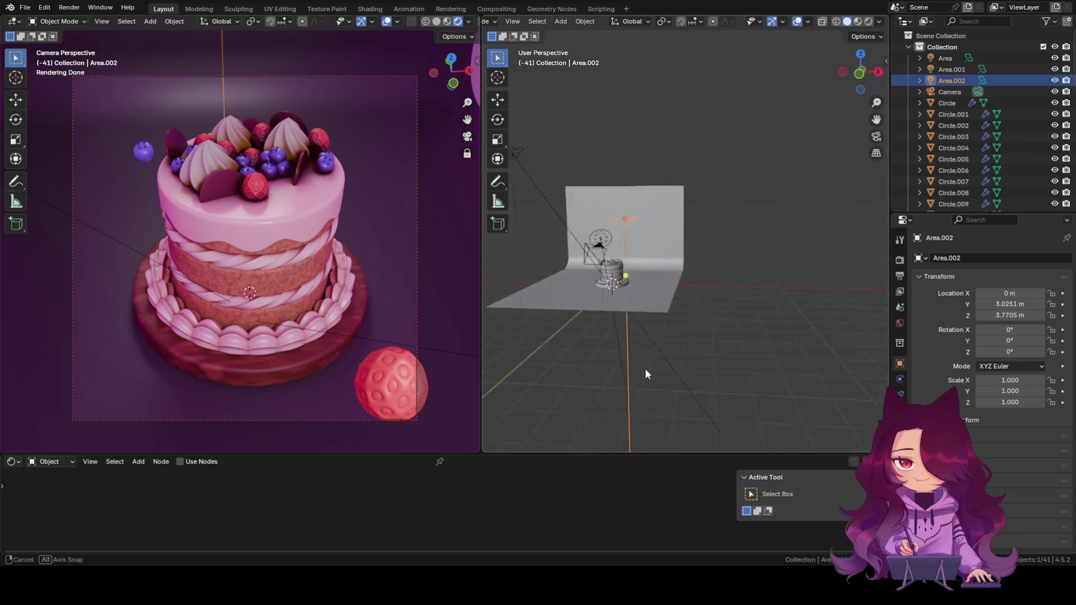
Switch the right viewport to Rendered shading and frame the pink berry cake up close.
{"action": "mouse_move", "coordinate": [640, 371]}
{"action": "middle_mouse_down"}
{"action": "mouse_move", "coordinate": [650, 330]}
{"action": "mouse_move", "coordinate": [673, 328]}
{"action": "middle_mouse_up"}
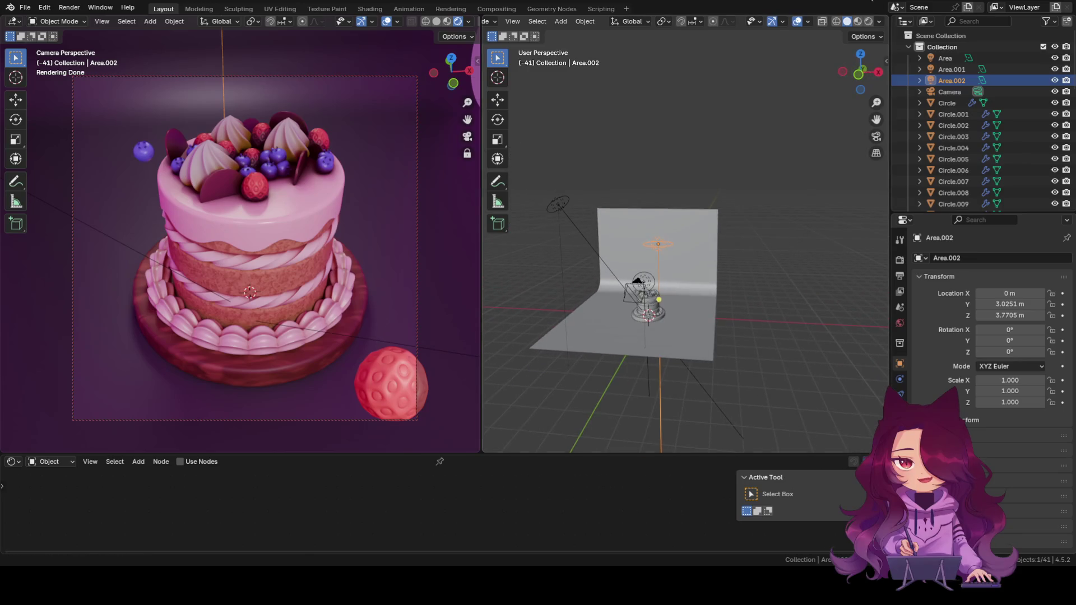
{"action": "left_click", "coordinate": [857, 21]}
{"action": "scroll", "coordinate": [656, 321], "scroll_direction": "up", "scroll_amount": 3}
{"action": "scroll", "coordinate": [650, 360], "scroll_direction": "up", "scroll_amount": 3}
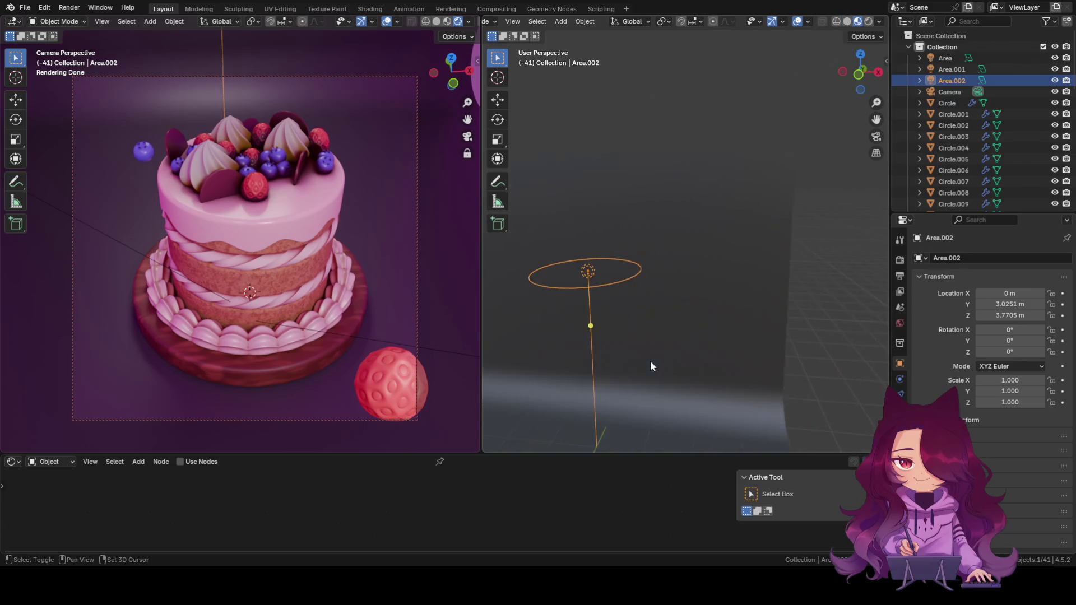
{"action": "middle_click_drag", "start_coordinate": [650, 361], "coordinate": [772, 145], "text": "shift"}
{"action": "scroll", "coordinate": [695, 271], "scroll_direction": "up", "scroll_amount": 2}
{"action": "middle_click_drag", "start_coordinate": [695, 266], "coordinate": [626, 286], "text": "shift"}
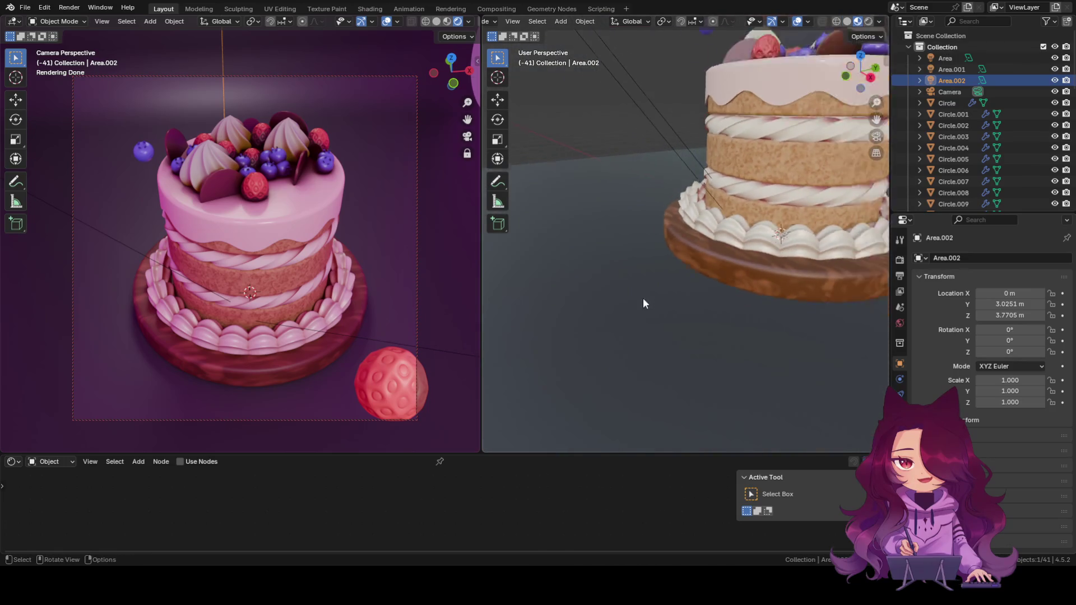
{"action": "scroll", "coordinate": [643, 297], "scroll_direction": "down", "scroll_amount": 4}
{"action": "middle_click_drag", "start_coordinate": [692, 208], "coordinate": [647, 319]}
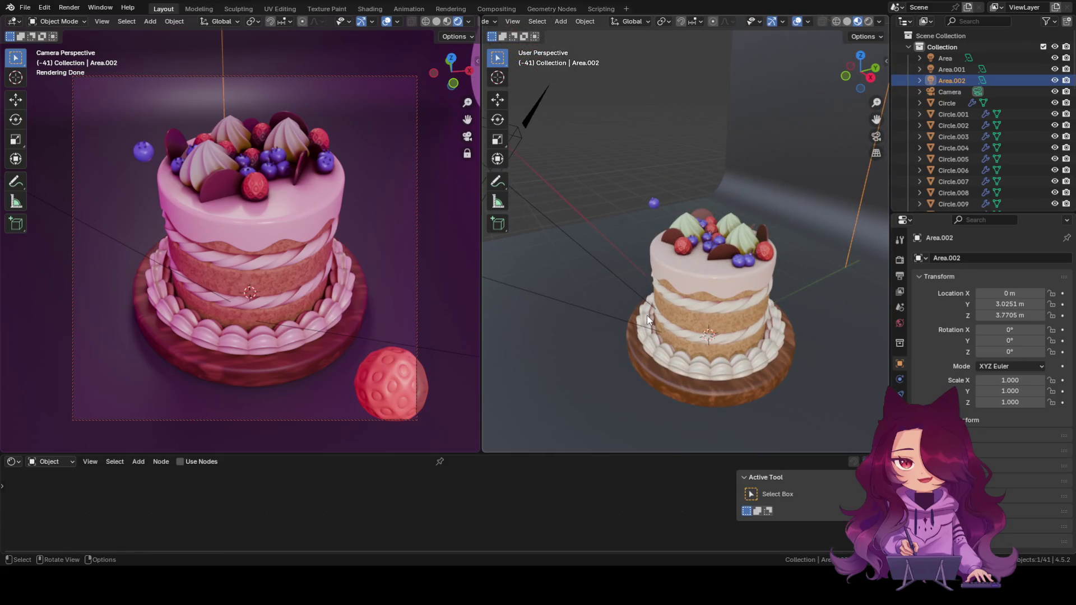
Choose Rendered from the Z shading pie menu for the user-perspective view.
{"action": "key", "text": "z"}
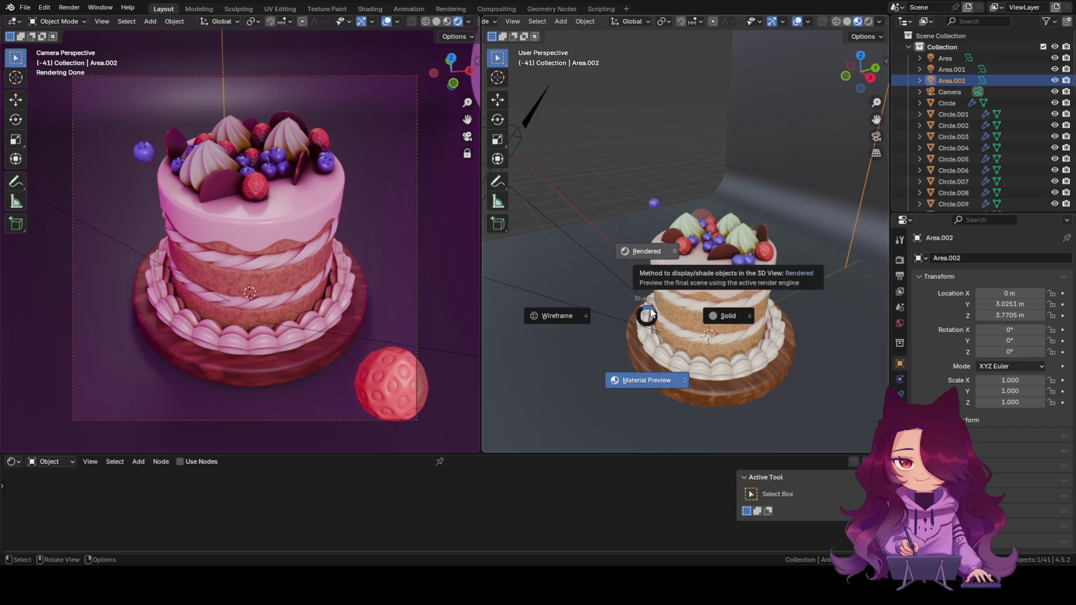
{"action": "left_click", "coordinate": [653, 252]}
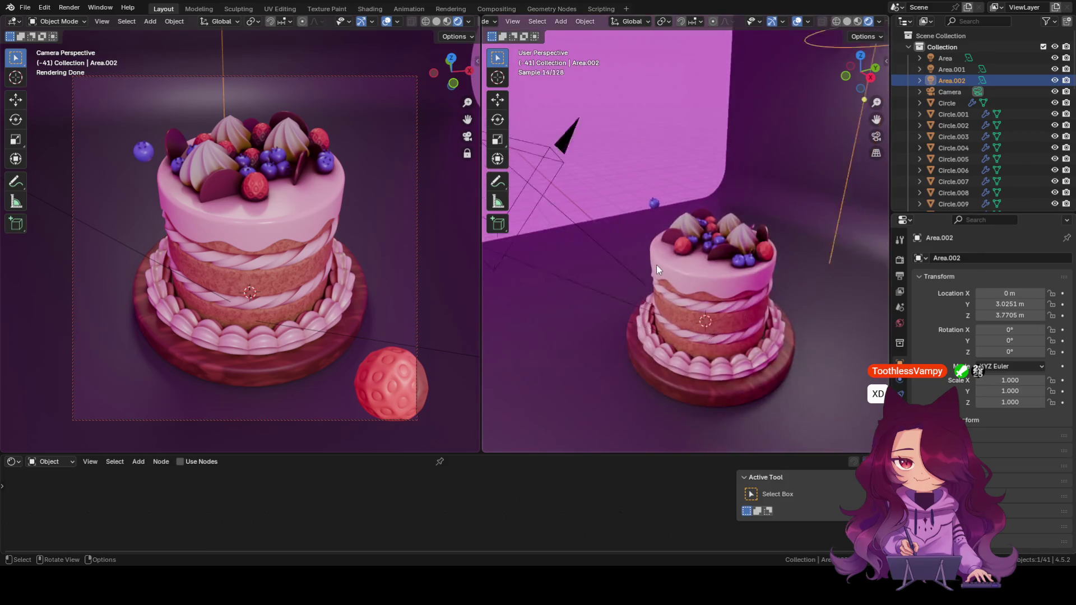
{"action": "scroll", "coordinate": [653, 287], "scroll_direction": "down", "scroll_amount": 4}
Select the backdrop plane and review its material slots and available materials.
{"action": "mouse_move", "coordinate": [653, 287]}
{"action": "middle_mouse_down"}
{"action": "mouse_move", "coordinate": [731, 275]}
{"action": "mouse_move", "coordinate": [714, 292]}
{"action": "mouse_move", "coordinate": [754, 160]}
{"action": "middle_mouse_up"}
{"action": "left_click", "coordinate": [764, 154]}
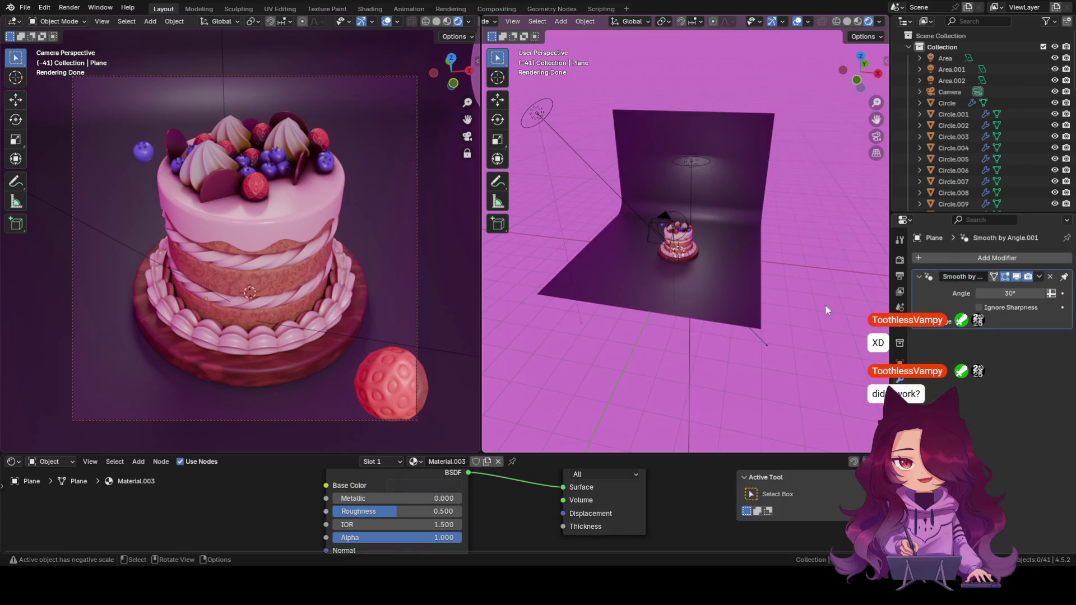
{"action": "left_click", "coordinate": [380, 461]}
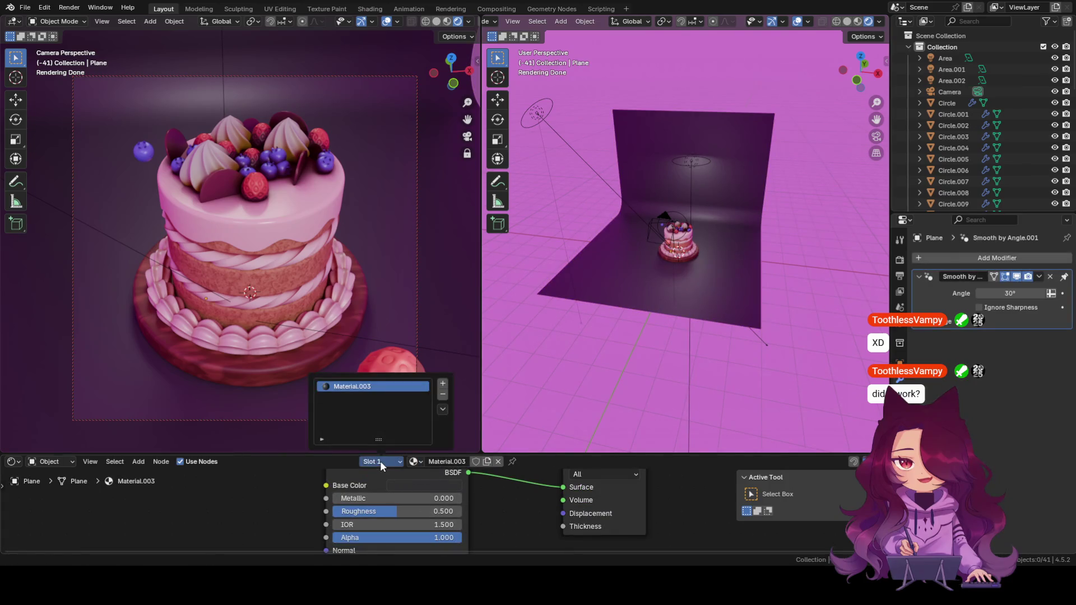
{"action": "left_click", "coordinate": [415, 462]}
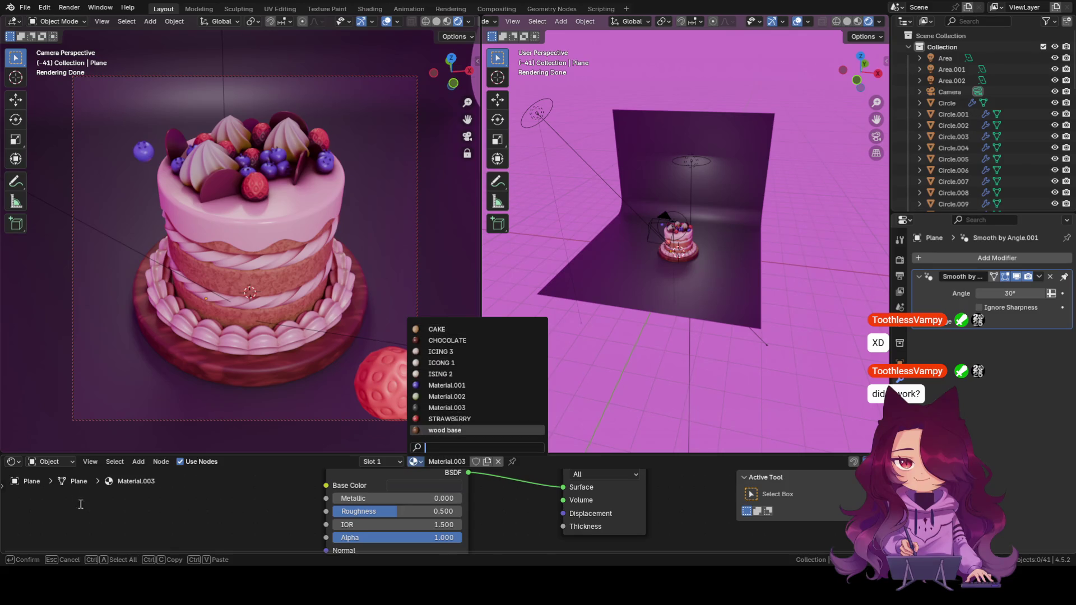
Switch the Shader Editor from Object to World to show the HDRI background nodes.
{"action": "left_click", "coordinate": [14, 463]}
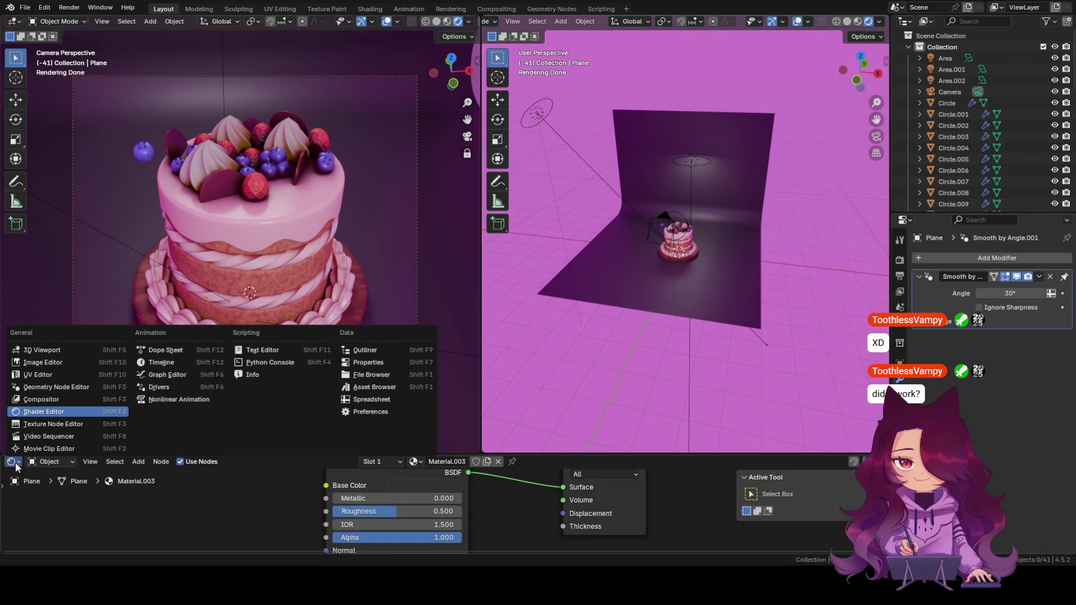
{"action": "left_click", "coordinate": [12, 463]}
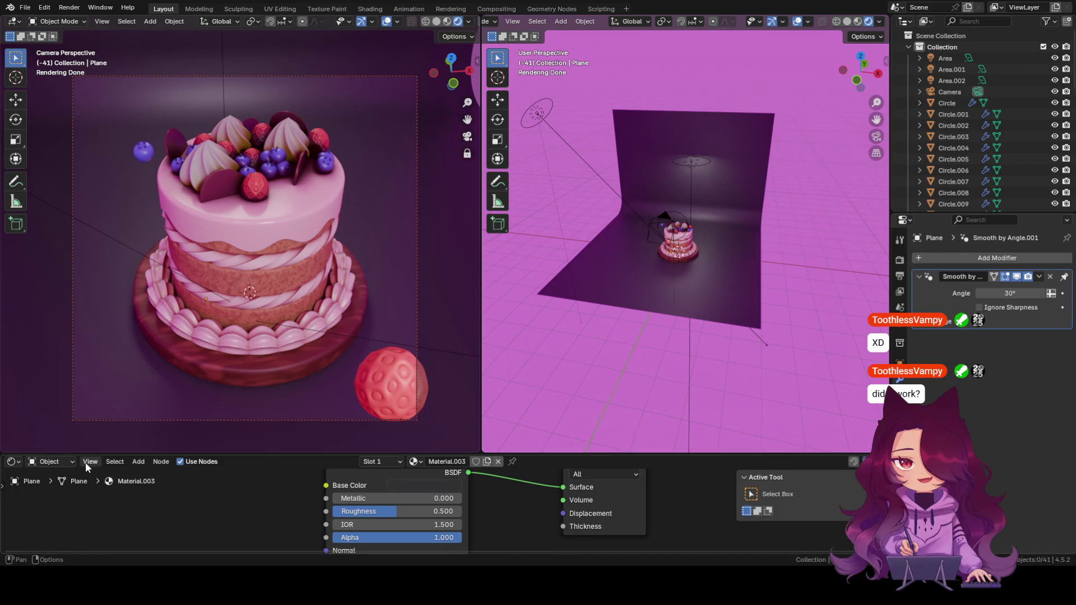
{"action": "left_click", "coordinate": [46, 463]}
{"action": "left_click", "coordinate": [51, 501]}
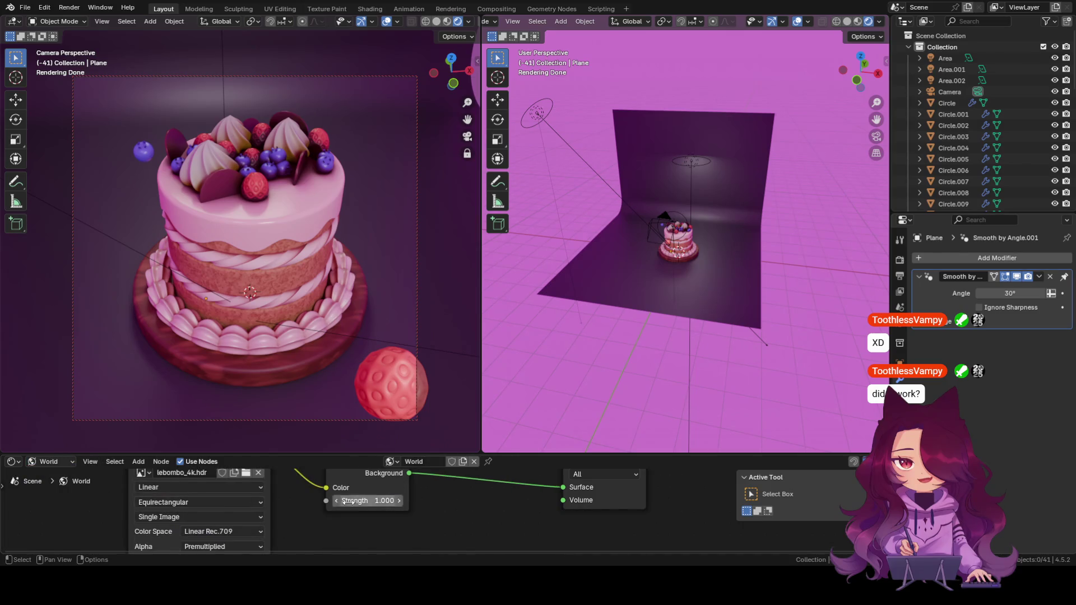
{"action": "scroll", "coordinate": [378, 500], "scroll_direction": "down", "scroll_amount": 5}
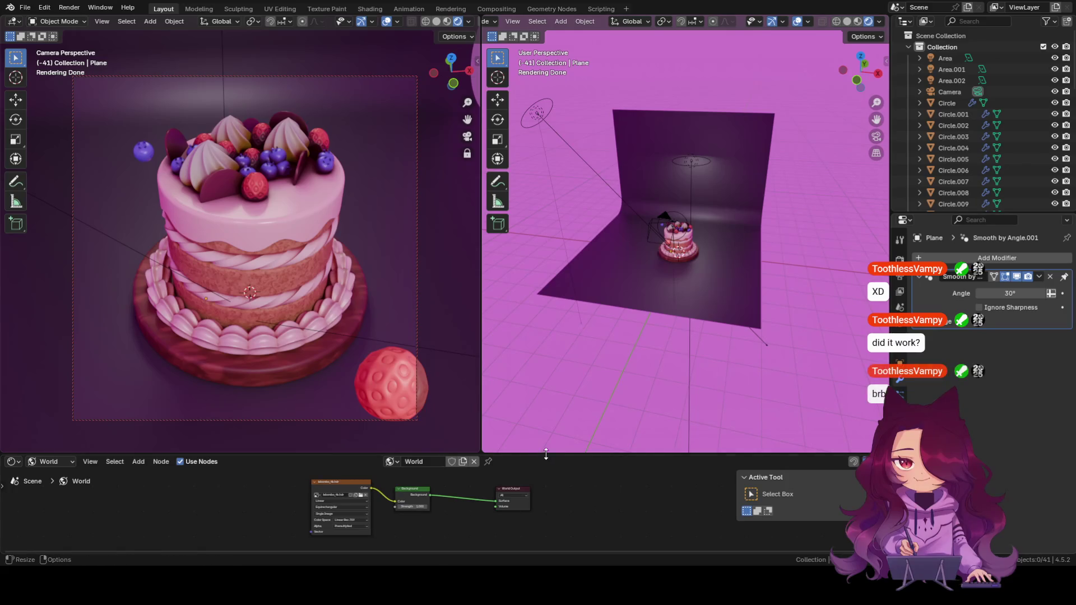
Cut the link from the Environment Texture colour to the Background colour input.
{"action": "left_click_drag", "start_coordinate": [546, 457], "coordinate": [538, 375]}
{"action": "scroll", "coordinate": [362, 503], "scroll_direction": "up", "scroll_amount": 2}
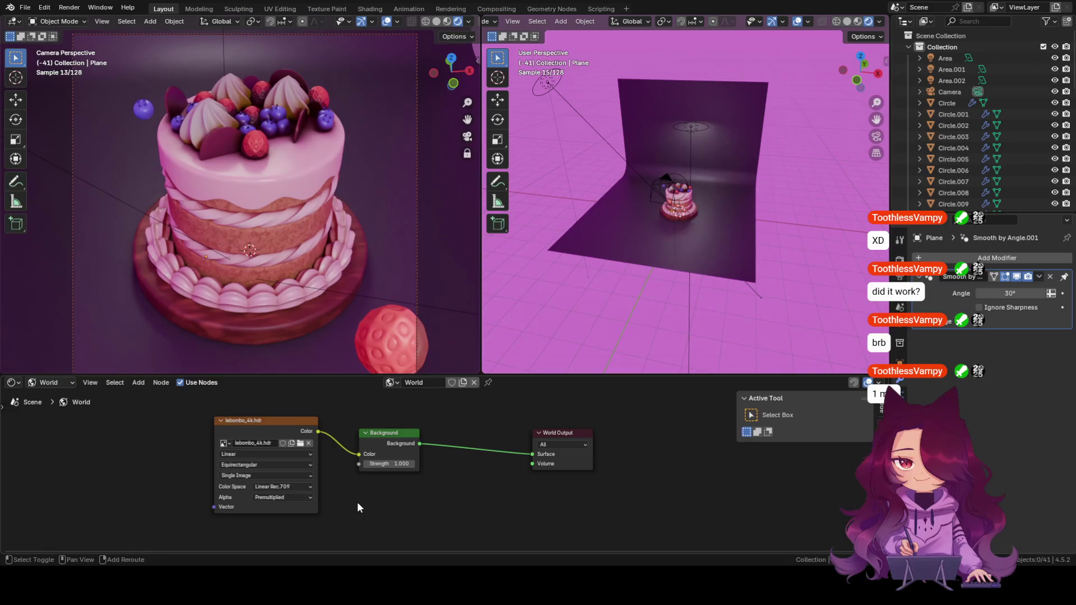
{"action": "scroll", "coordinate": [358, 503], "scroll_direction": "up", "scroll_amount": 1}
{"action": "mouse_move", "coordinate": [714, 265]}
{"action": "middle_mouse_down"}
{"action": "mouse_move", "coordinate": [732, 275]}
{"action": "mouse_move", "coordinate": [659, 244]}
{"action": "mouse_move", "coordinate": [704, 246]}
{"action": "middle_mouse_up"}
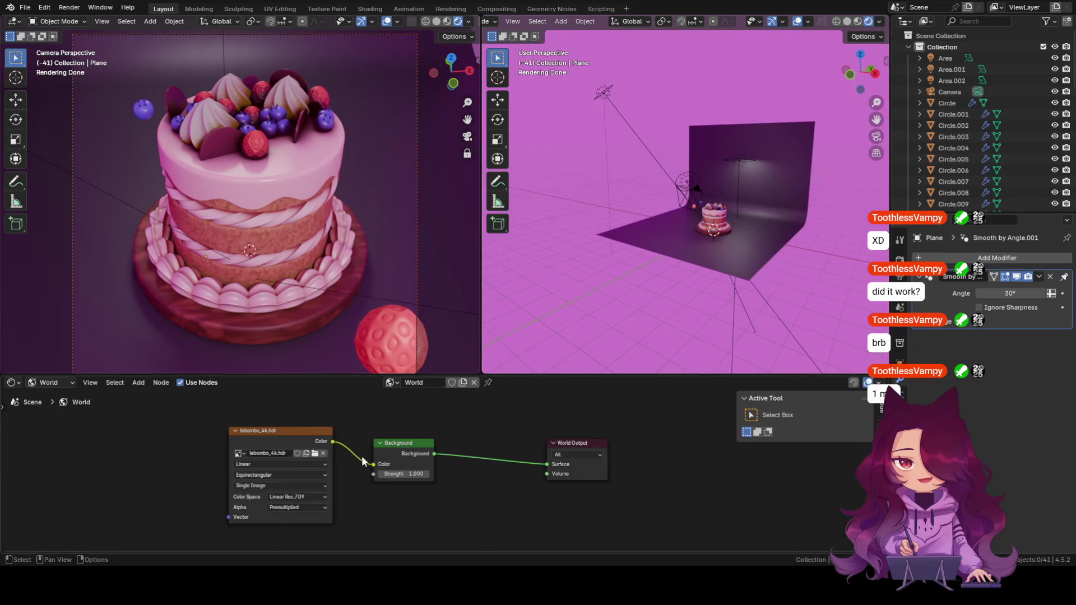
{"action": "left_click_drag", "start_coordinate": [375, 466], "coordinate": [354, 430]}
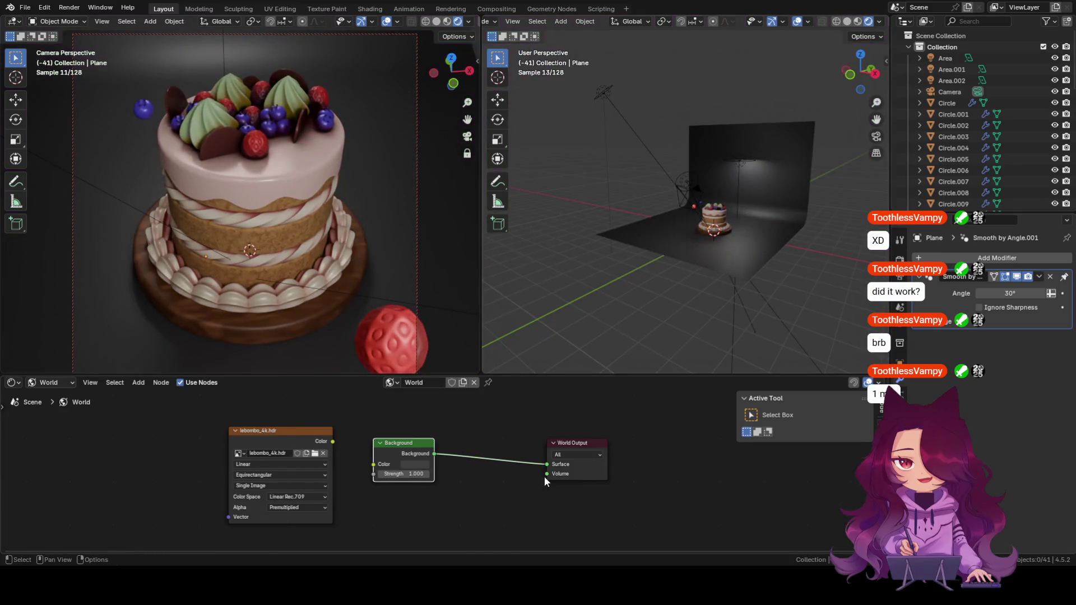
{"action": "mouse_move", "coordinate": [695, 242]}
{"action": "middle_mouse_down"}
{"action": "mouse_move", "coordinate": [696, 279]}
{"action": "mouse_move", "coordinate": [709, 276]}
{"action": "mouse_move", "coordinate": [664, 176]}
{"action": "mouse_move", "coordinate": [691, 282]}
{"action": "mouse_move", "coordinate": [699, 241]}
{"action": "mouse_move", "coordinate": [676, 307]}
{"action": "mouse_move", "coordinate": [704, 269]}
{"action": "mouse_move", "coordinate": [674, 272]}
{"action": "mouse_move", "coordinate": [701, 265]}
{"action": "middle_mouse_up"}
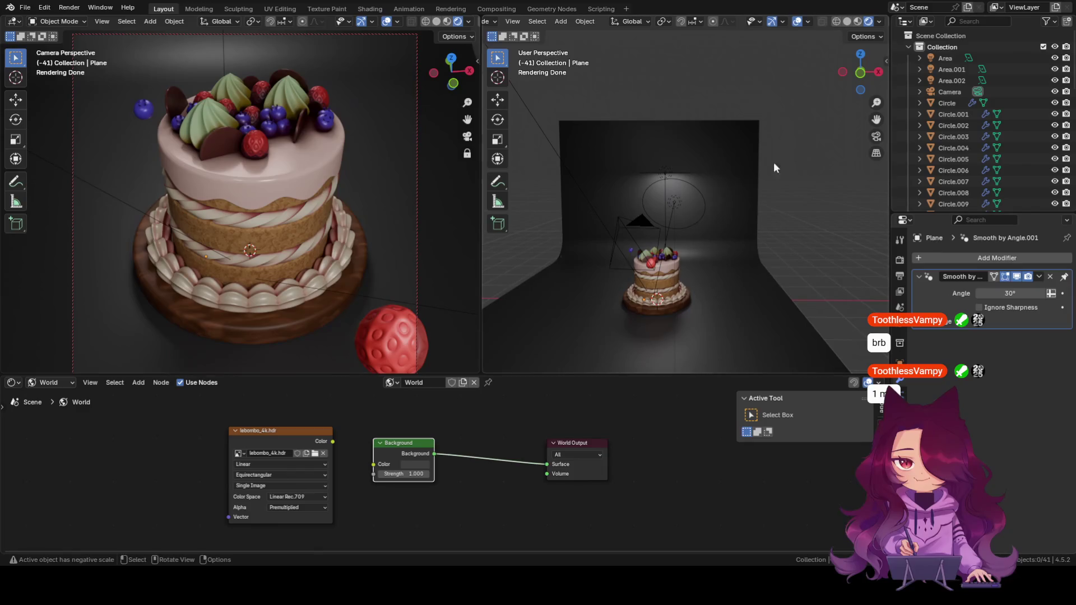
Select the curved backdrop in the front-facing view.
{"action": "left_click", "coordinate": [719, 275]}
Toggle the Shader Editor to the backdrop's material nodes and back to the world nodes.
{"action": "middle_click_drag", "start_coordinate": [744, 266], "coordinate": [710, 264]}
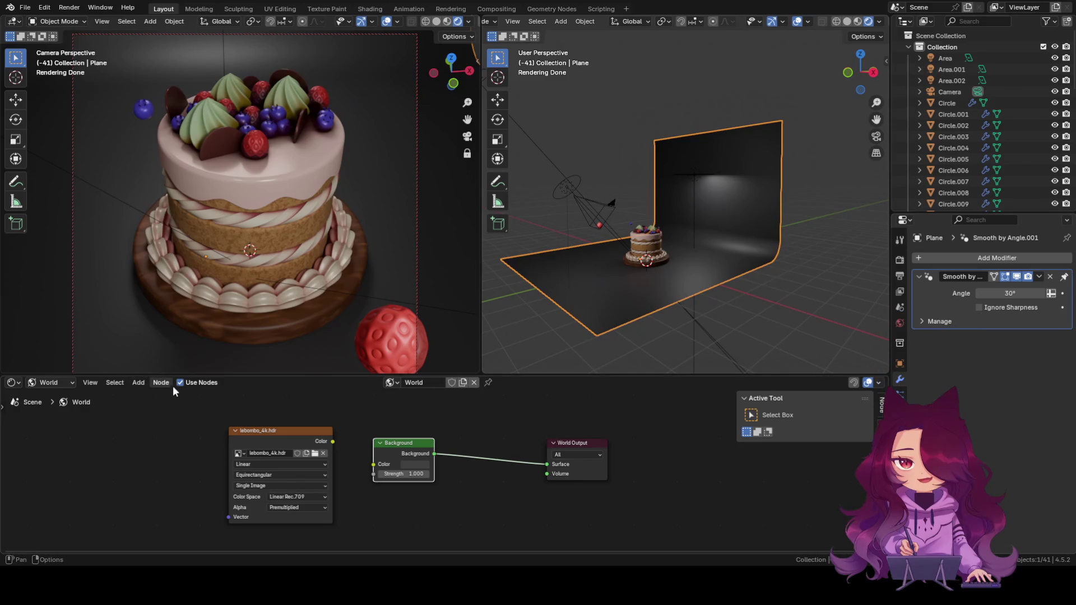
{"action": "left_click", "coordinate": [61, 381]}
{"action": "left_click", "coordinate": [46, 409]}
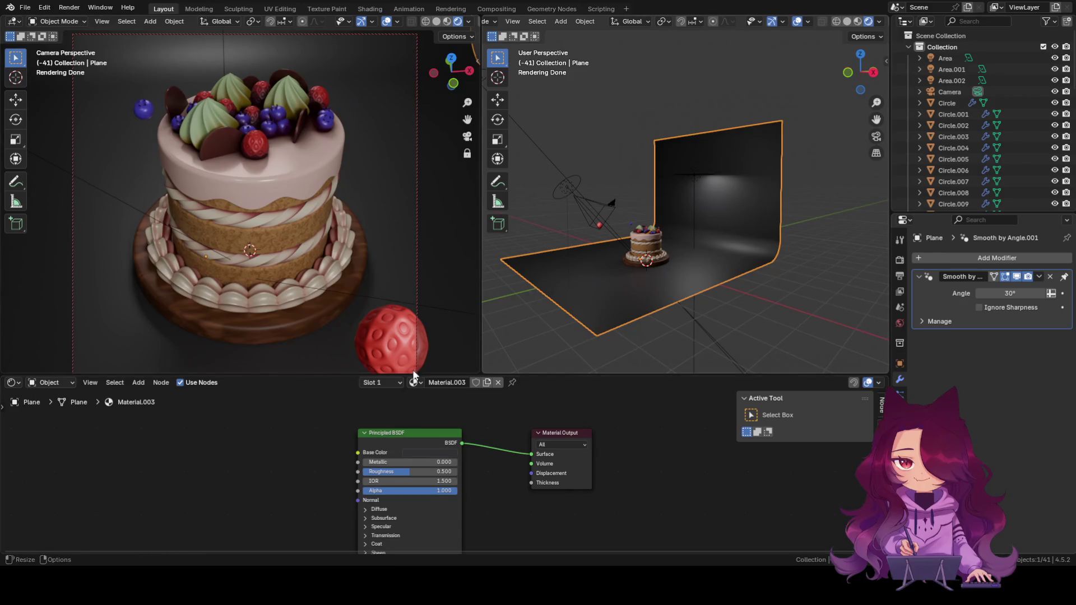
{"action": "left_click", "coordinate": [49, 385]}
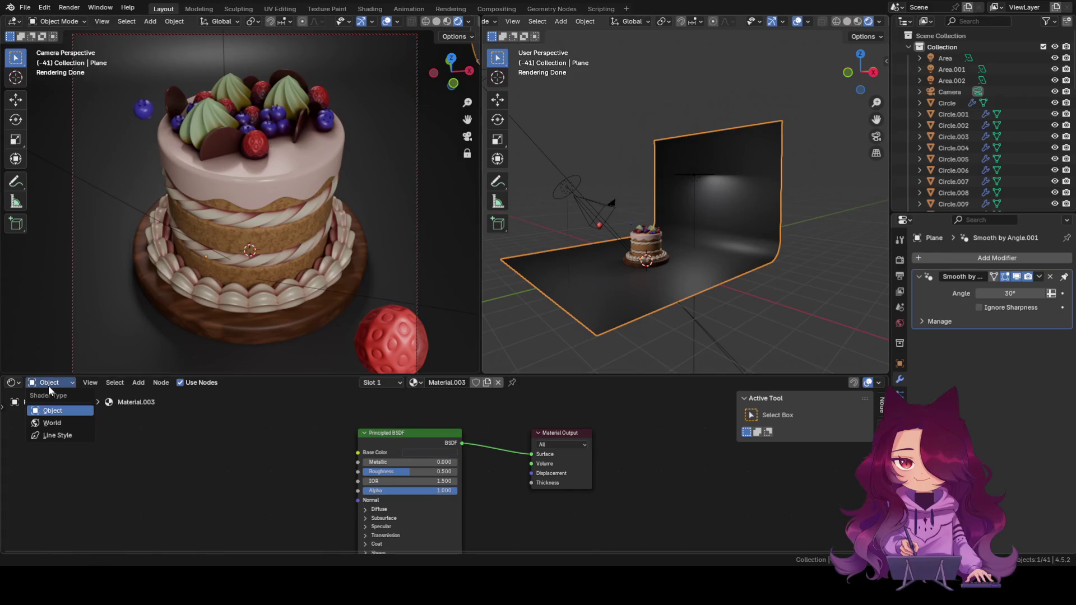
{"action": "left_click", "coordinate": [52, 423]}
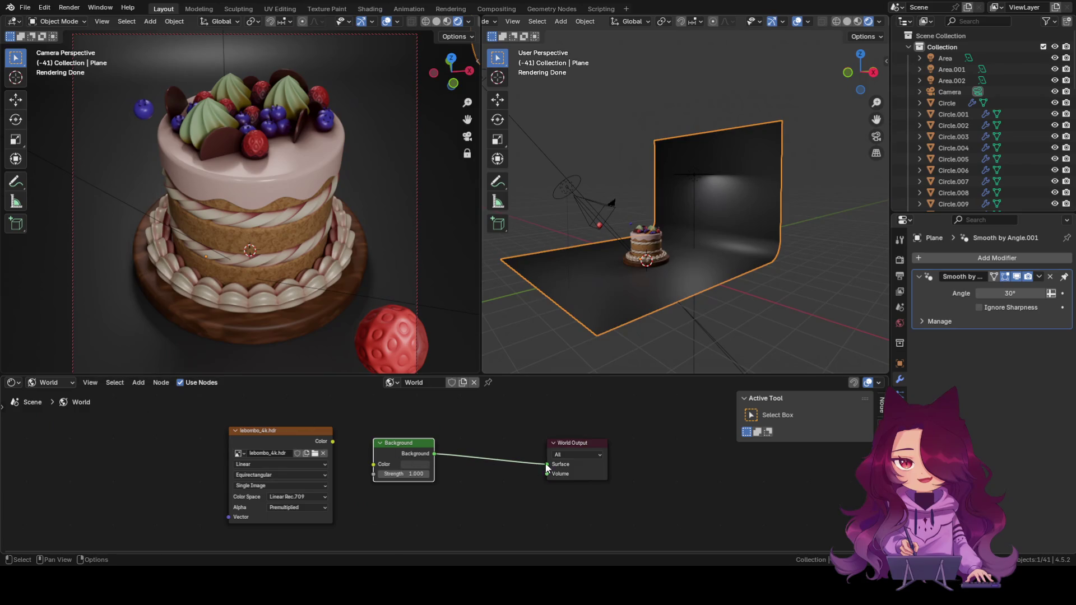
Reconnect the Background node to the World Output surface and raise its strength above 1.0.
{"action": "left_click_drag", "start_coordinate": [551, 465], "coordinate": [510, 453]}
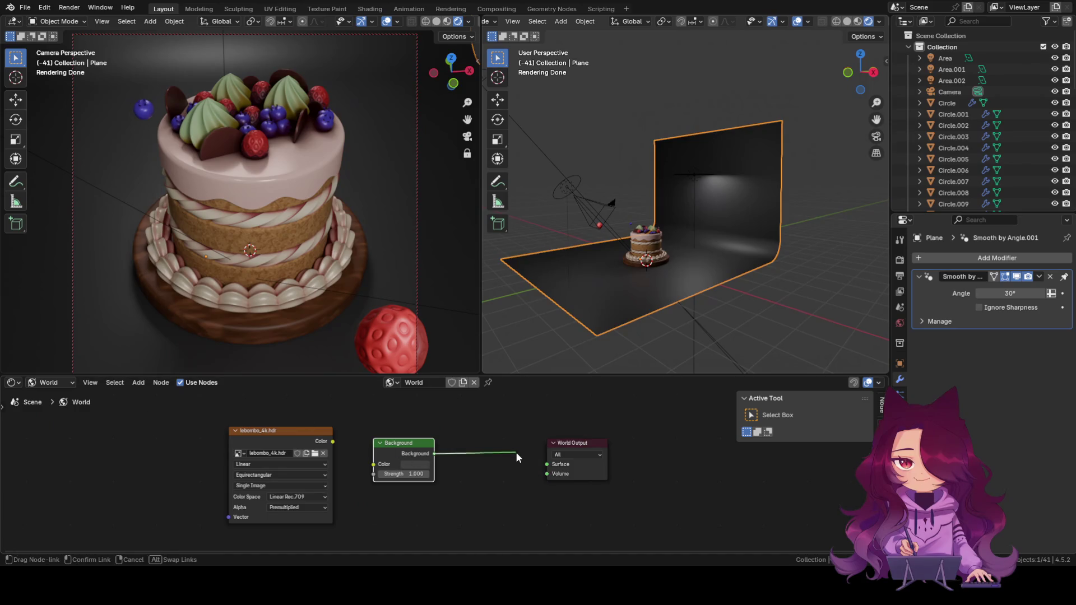
{"action": "left_click_drag", "start_coordinate": [509, 453], "coordinate": [546, 463]}
{"action": "left_click_drag", "start_coordinate": [404, 474], "coordinate": [400, 475]}
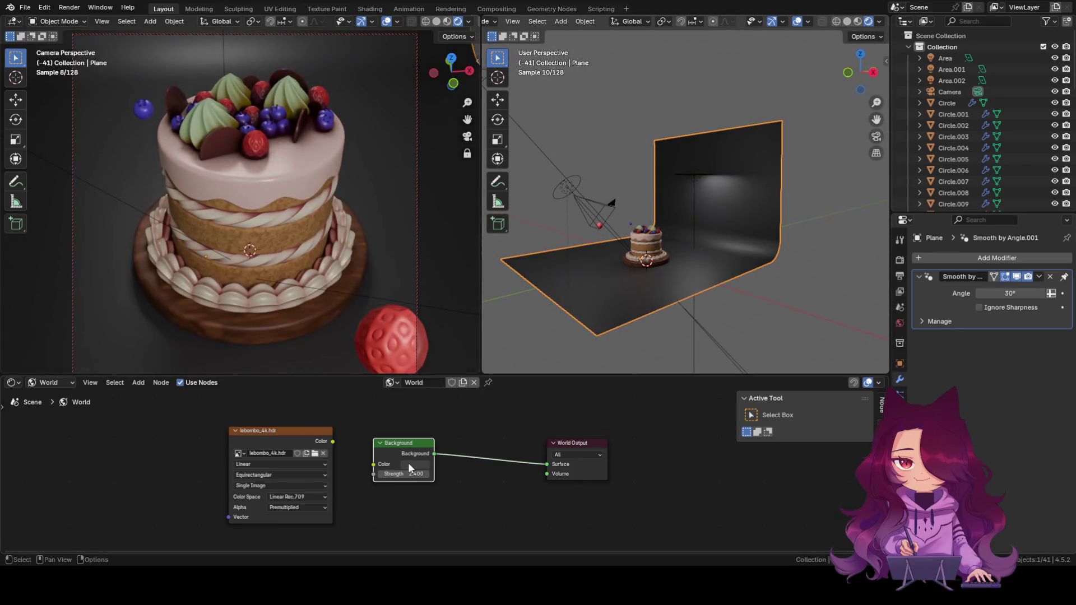
Pick a brighter, blue-grey starting colour for the world background in the colour picker.
{"action": "left_click", "coordinate": [408, 463]}
{"action": "left_click", "coordinate": [434, 348]}
{"action": "mouse_move", "coordinate": [480, 375]}
{"action": "left_mouse_down"}
{"action": "mouse_move", "coordinate": [480, 336]}
{"action": "mouse_move", "coordinate": [428, 366]}
{"action": "mouse_move", "coordinate": [437, 357]}
{"action": "left_mouse_up"}
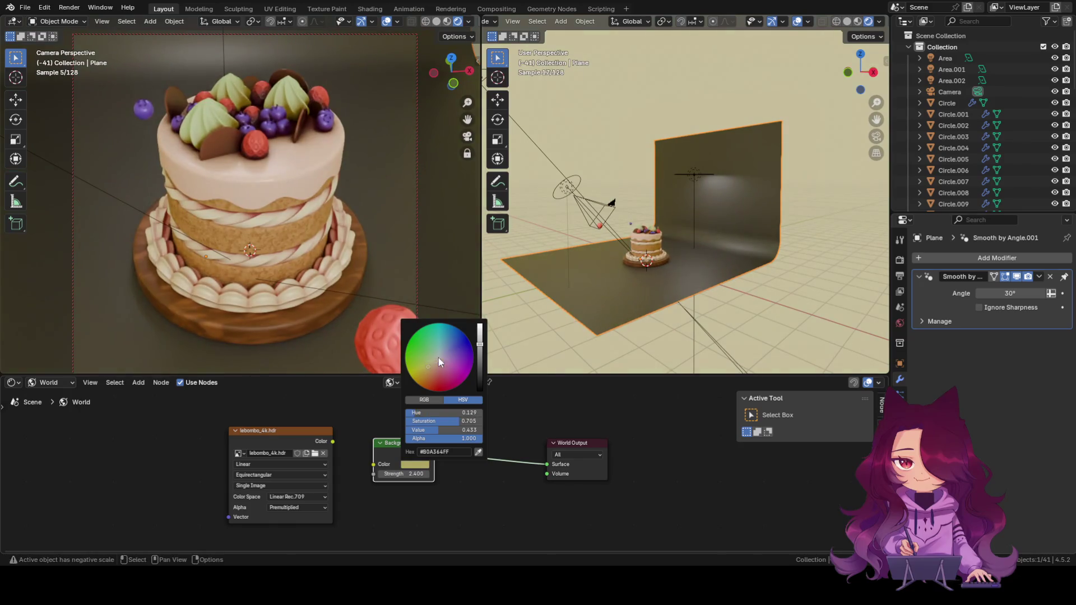
{"action": "left_click", "coordinate": [418, 464]}
{"action": "left_click_drag", "start_coordinate": [479, 351], "coordinate": [479, 336]}
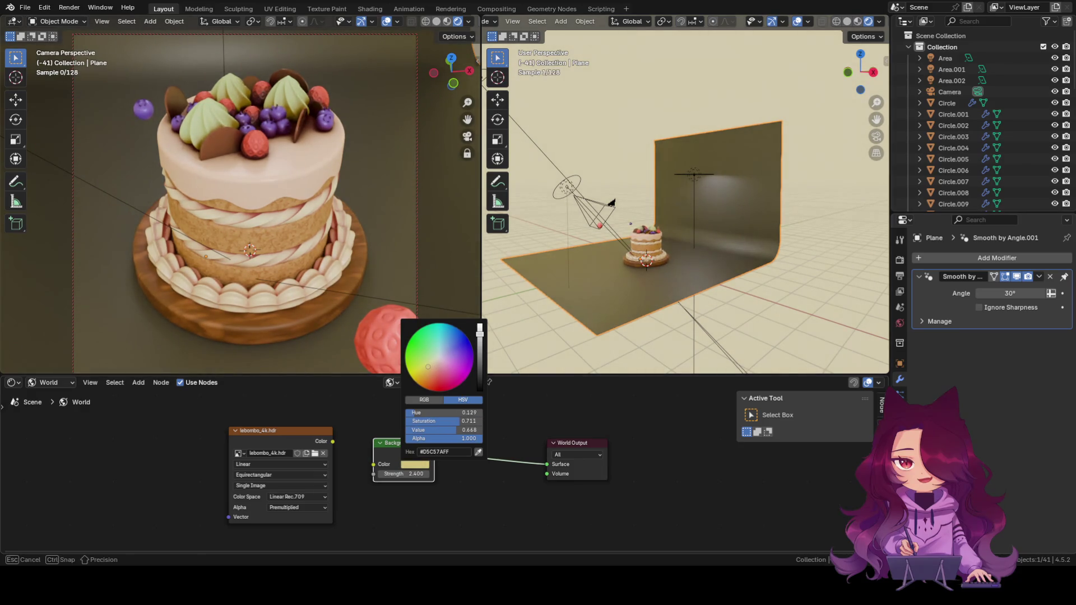
{"action": "left_click_drag", "start_coordinate": [428, 368], "coordinate": [438, 354]}
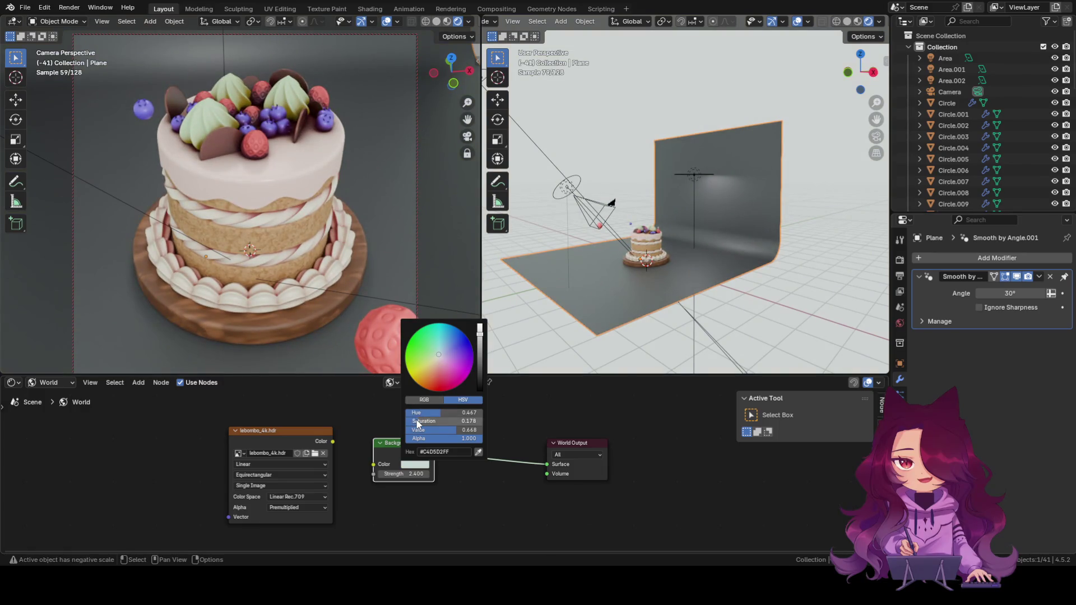
Shift the background warmer and adjust value and saturation to a dusty pink #BA9E9E.
{"action": "left_click_drag", "start_coordinate": [425, 412], "coordinate": [395, 411]}
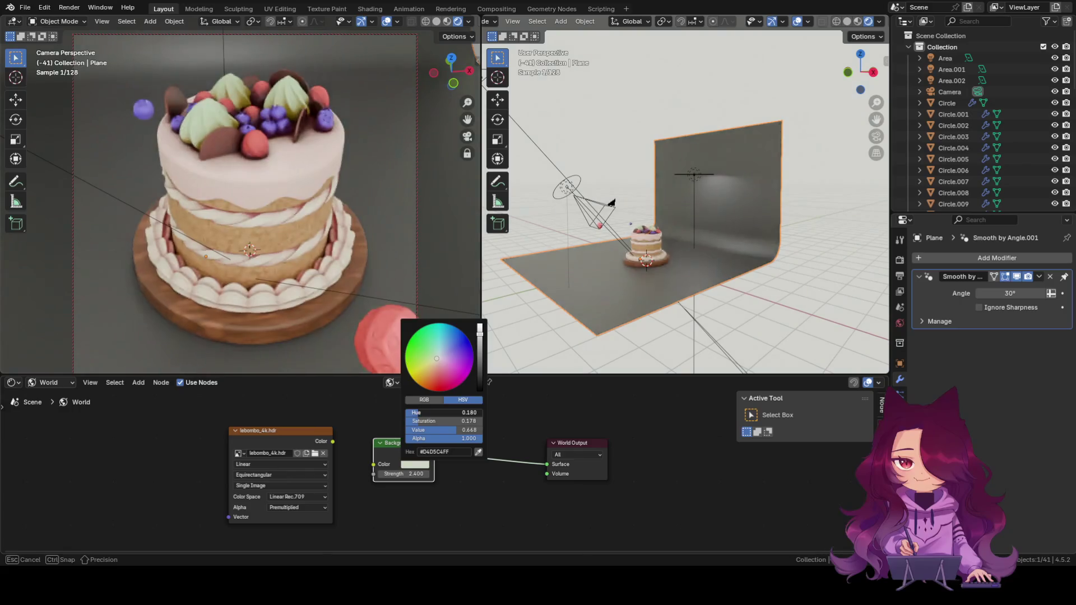
{"action": "left_click_drag", "start_coordinate": [479, 331], "coordinate": [479, 342]}
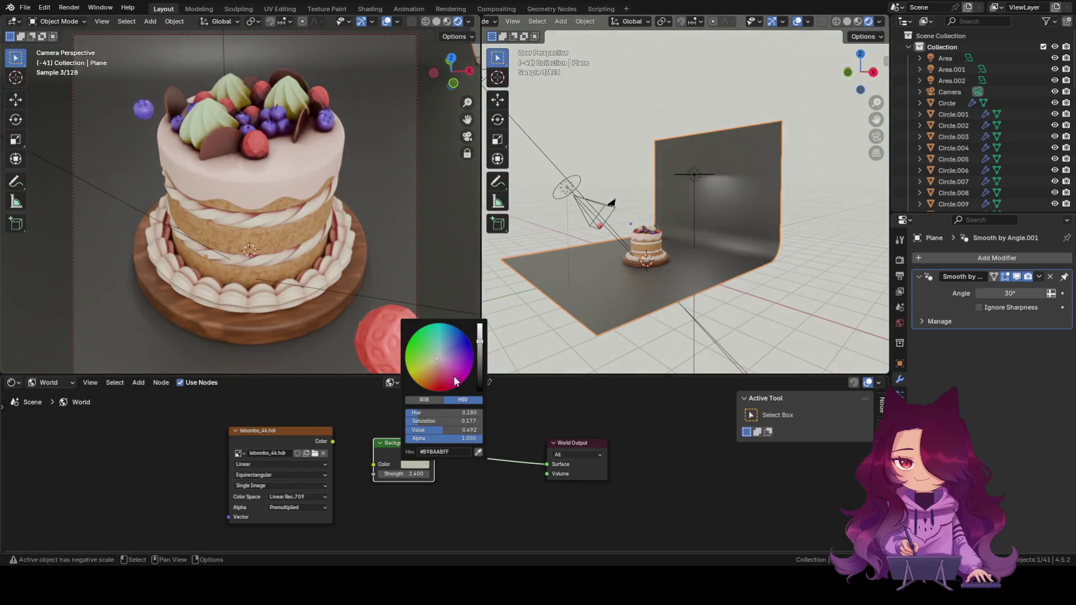
{"action": "left_click_drag", "start_coordinate": [425, 420], "coordinate": [434, 421]}
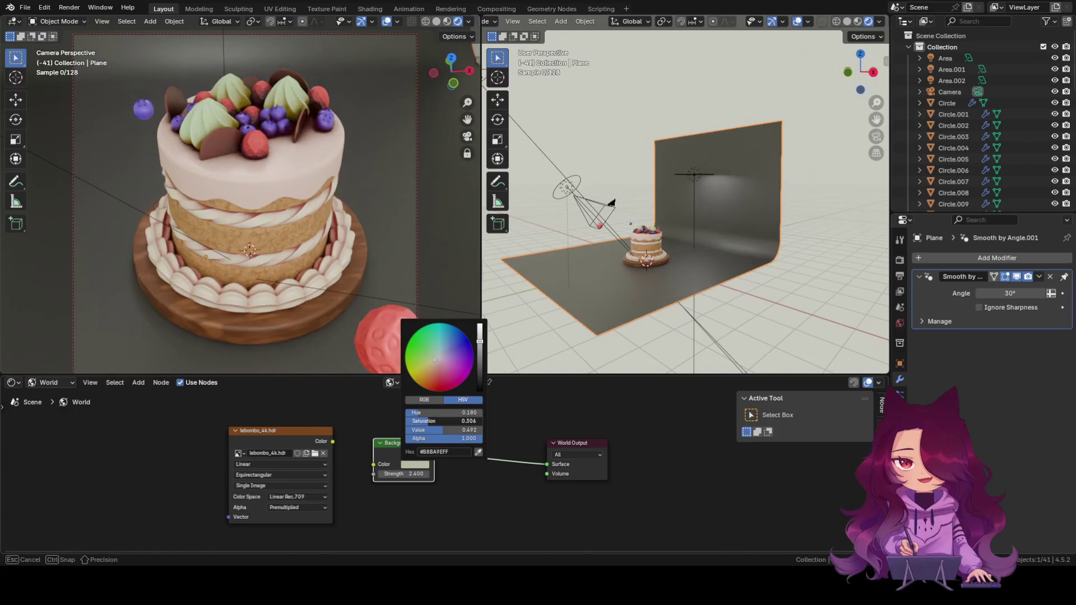
{"action": "mouse_move", "coordinate": [435, 421]}
{"action": "left_mouse_down"}
{"action": "mouse_move", "coordinate": [455, 421]}
{"action": "mouse_move", "coordinate": [411, 417]}
{"action": "left_mouse_up"}
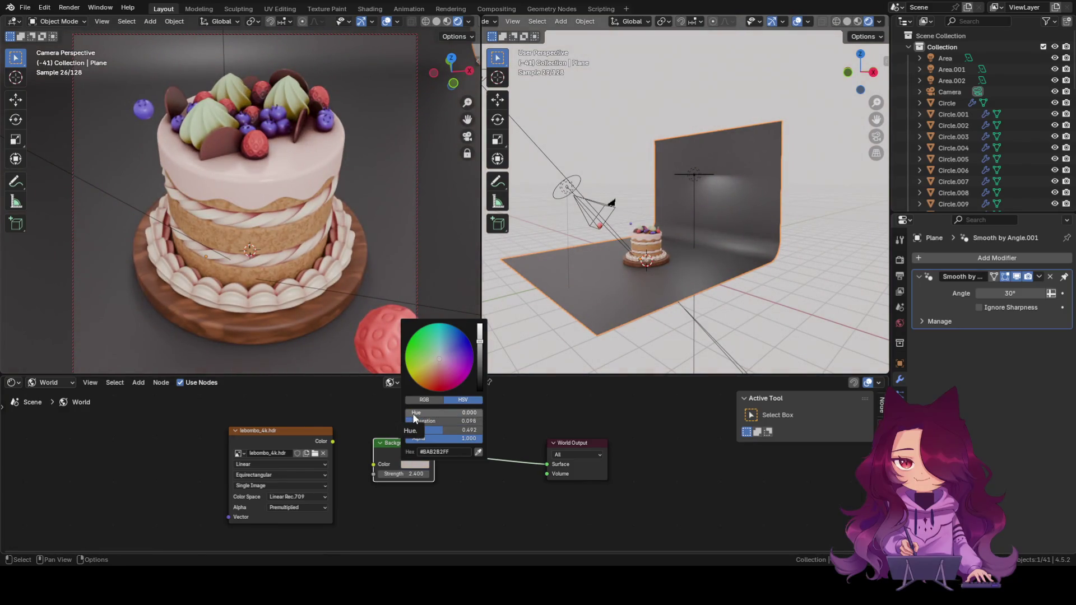
{"action": "mouse_move", "coordinate": [413, 420]}
{"action": "left_mouse_down"}
{"action": "mouse_move", "coordinate": [482, 420]}
{"action": "mouse_move", "coordinate": [435, 424]}
{"action": "left_mouse_up"}
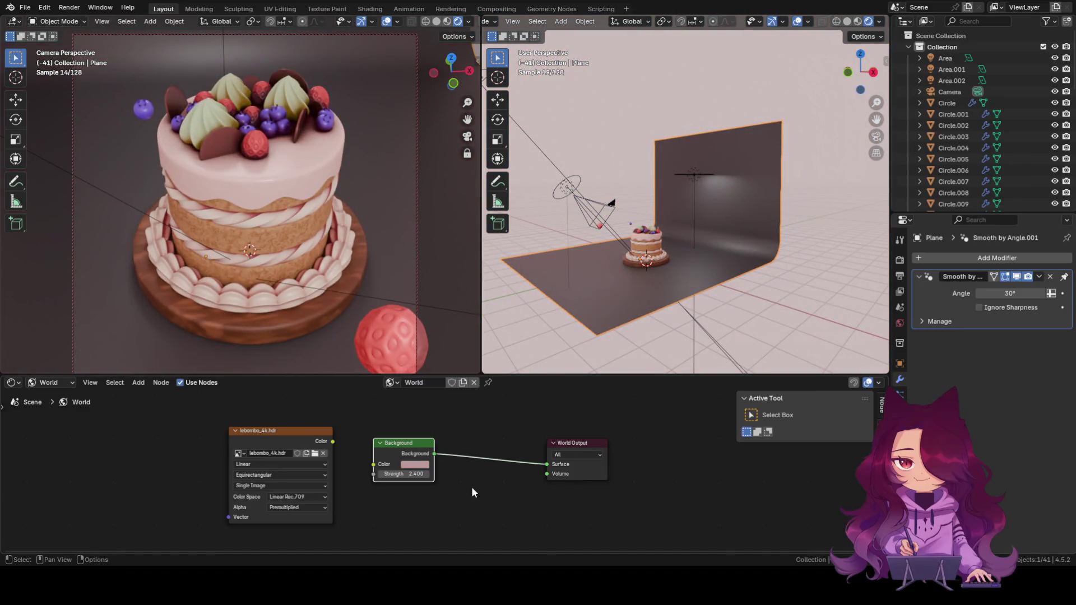
Set the world Background node's strength to exactly 3.0.
{"action": "mouse_move", "coordinate": [395, 474]}
{"action": "left_mouse_down"}
{"action": "mouse_move", "coordinate": [446, 474]}
{"action": "mouse_move", "coordinate": [404, 473]}
{"action": "mouse_move", "coordinate": [416, 474]}
{"action": "left_mouse_up"}
{"action": "left_click", "coordinate": [417, 475]}
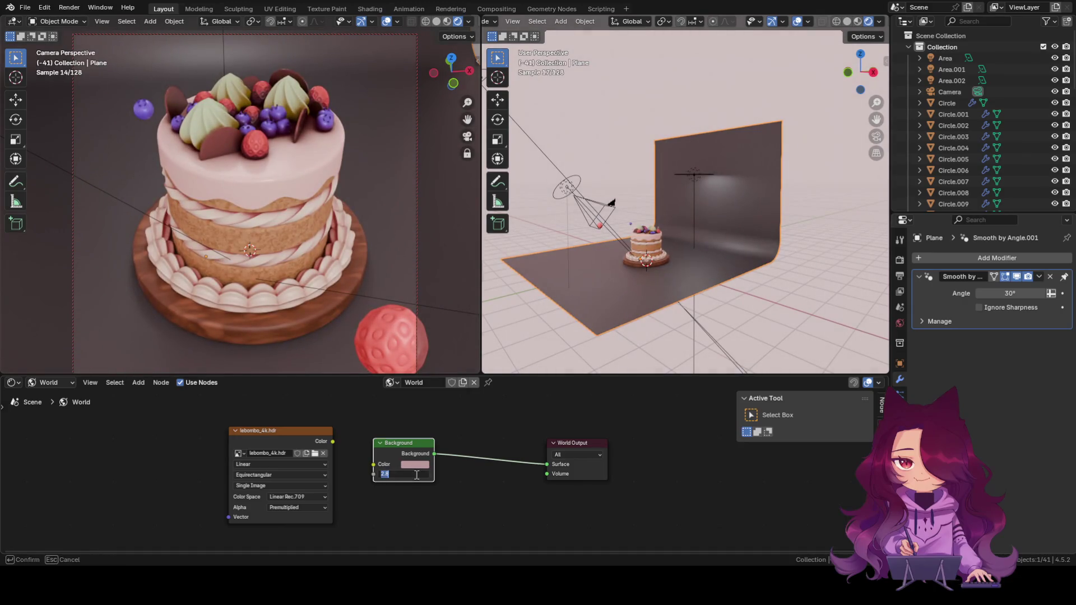
{"action": "type", "text": "3"}
{"action": "key", "text": "Return"}
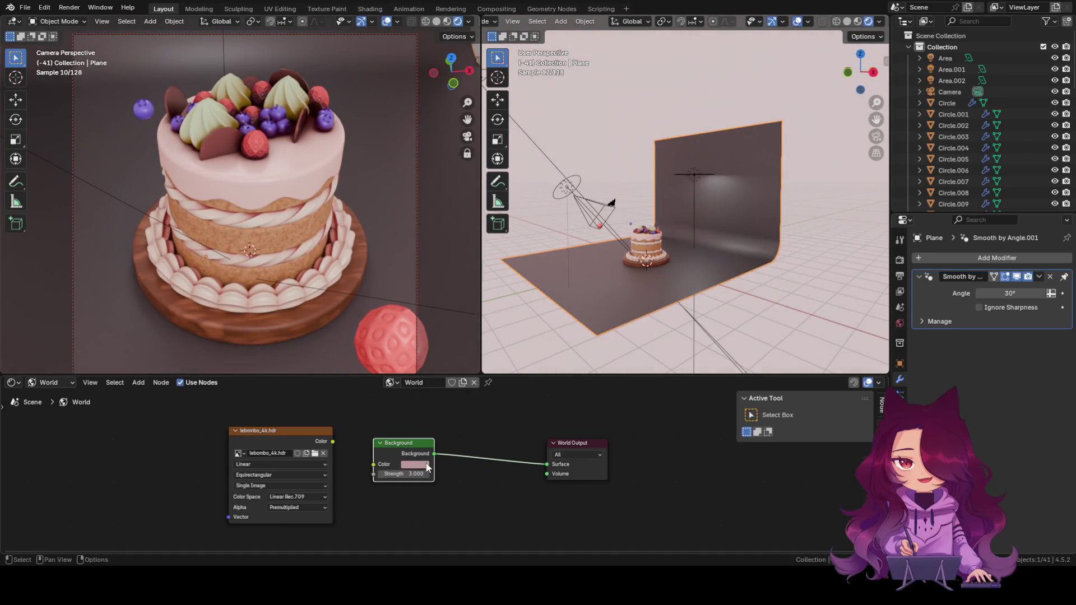
{"action": "middle_click_drag", "start_coordinate": [469, 502], "coordinate": [434, 507], "text": "ctrl"}
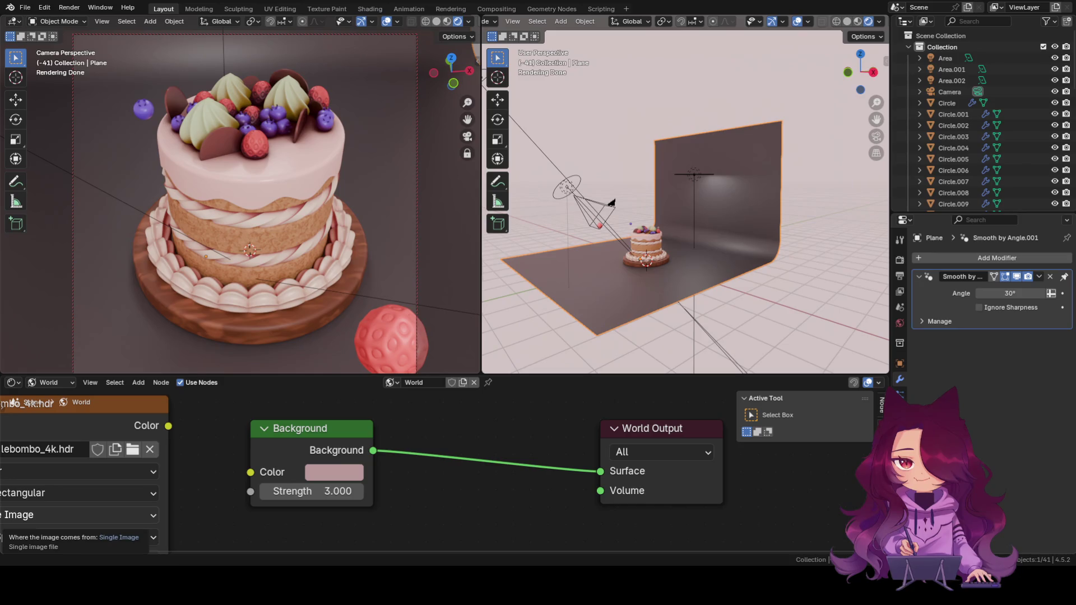
{"action": "scroll", "coordinate": [410, 491], "scroll_direction": "down", "scroll_amount": 1}
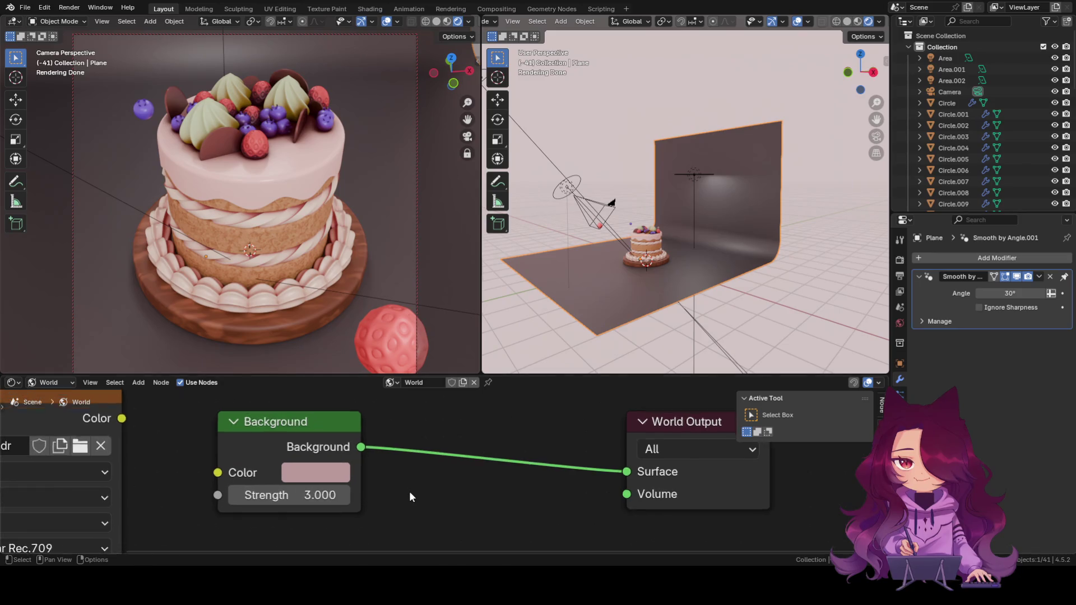
{"action": "scroll", "coordinate": [409, 491], "scroll_direction": "down", "scroll_amount": 1}
{"action": "scroll", "coordinate": [507, 456], "scroll_direction": "down", "scroll_amount": 1}
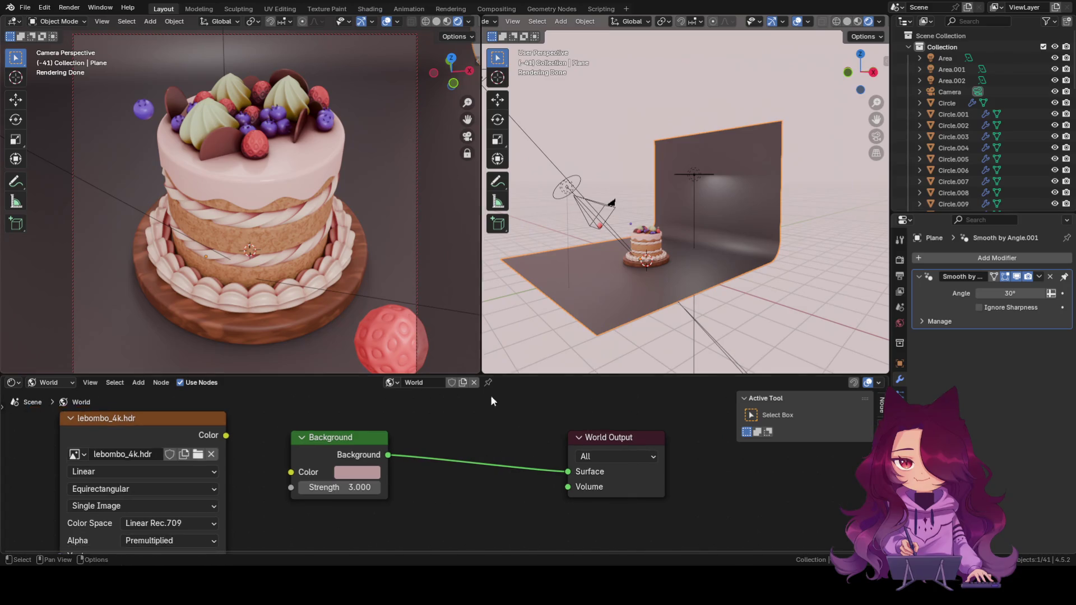
Switch the right viewport to Solid shading and orbit to face the backdrop.
{"action": "left_click", "coordinate": [846, 22]}
{"action": "middle_click_drag", "start_coordinate": [803, 159], "coordinate": [757, 214]}
{"action": "scroll", "coordinate": [757, 220], "scroll_direction": "up", "scroll_amount": 2}
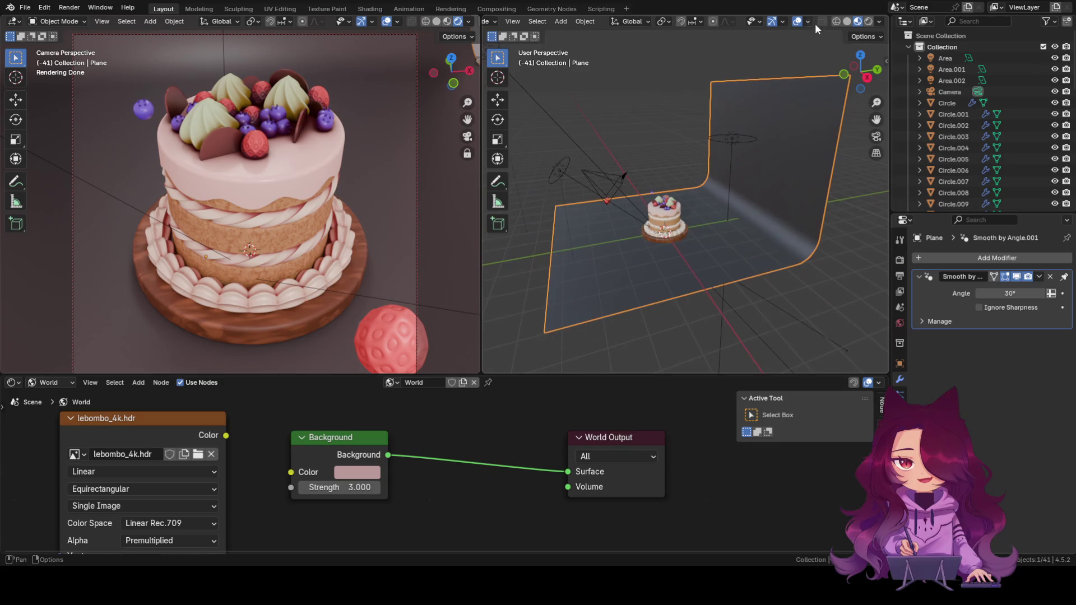
{"action": "left_click", "coordinate": [844, 22]}
{"action": "middle_click_drag", "start_coordinate": [678, 323], "coordinate": [750, 302]}
{"action": "scroll", "coordinate": [751, 303], "scroll_direction": "up", "scroll_amount": 2}
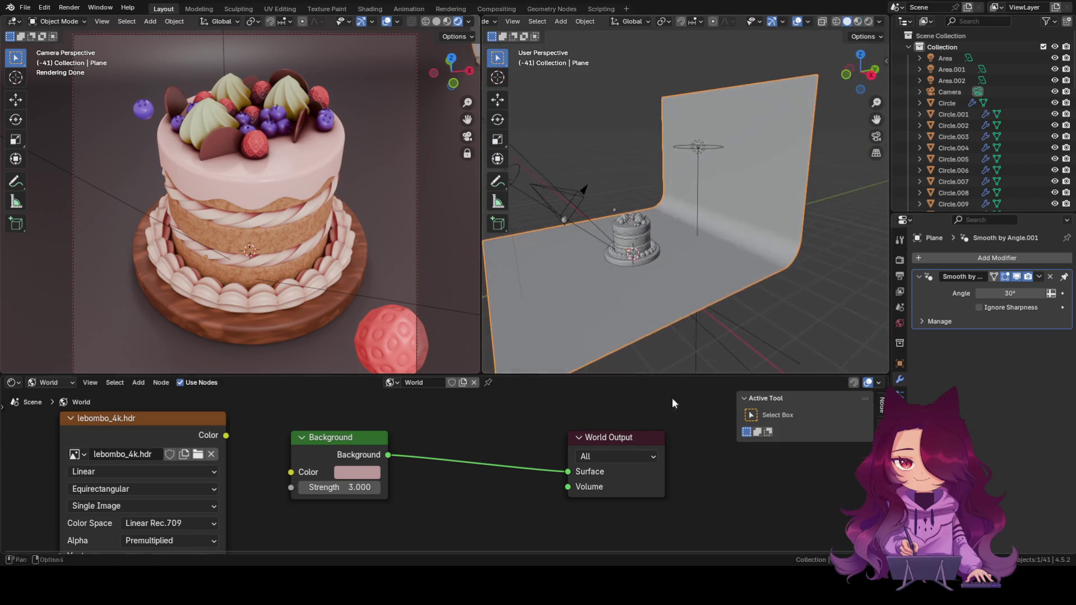
{"action": "scroll", "coordinate": [655, 382], "scroll_direction": "down", "scroll_amount": 1}
{"action": "scroll", "coordinate": [692, 266], "scroll_direction": "down", "scroll_amount": 2}
{"action": "scroll", "coordinate": [683, 233], "scroll_direction": "up", "scroll_amount": 2}
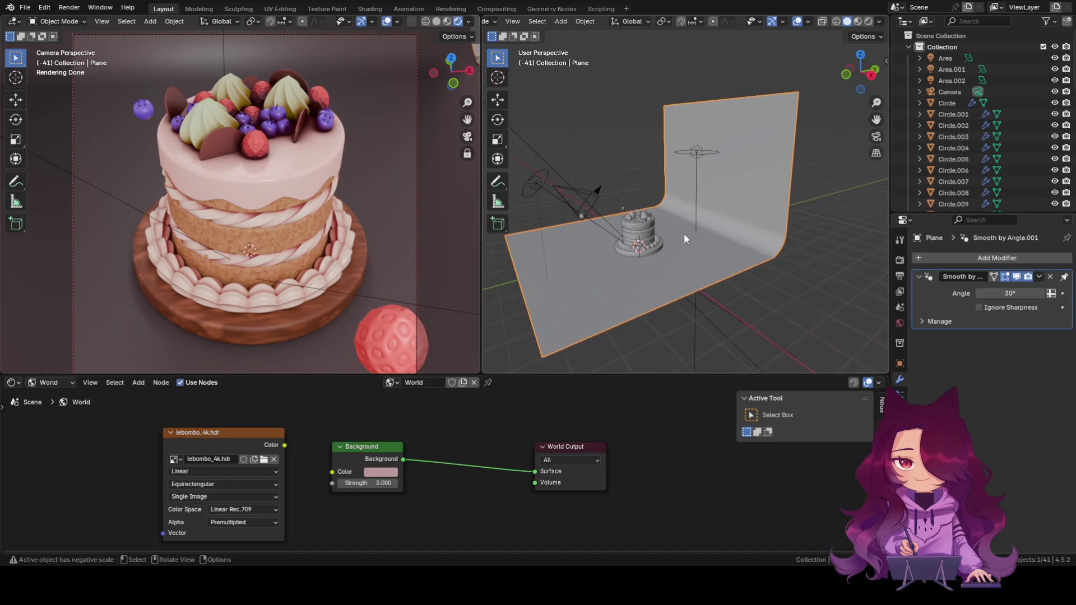
{"action": "middle_click_drag", "start_coordinate": [684, 233], "coordinate": [716, 239]}
Briefly select the Area.002 light, then open and dismiss the File menu without saving.
{"action": "left_click", "coordinate": [745, 176]}
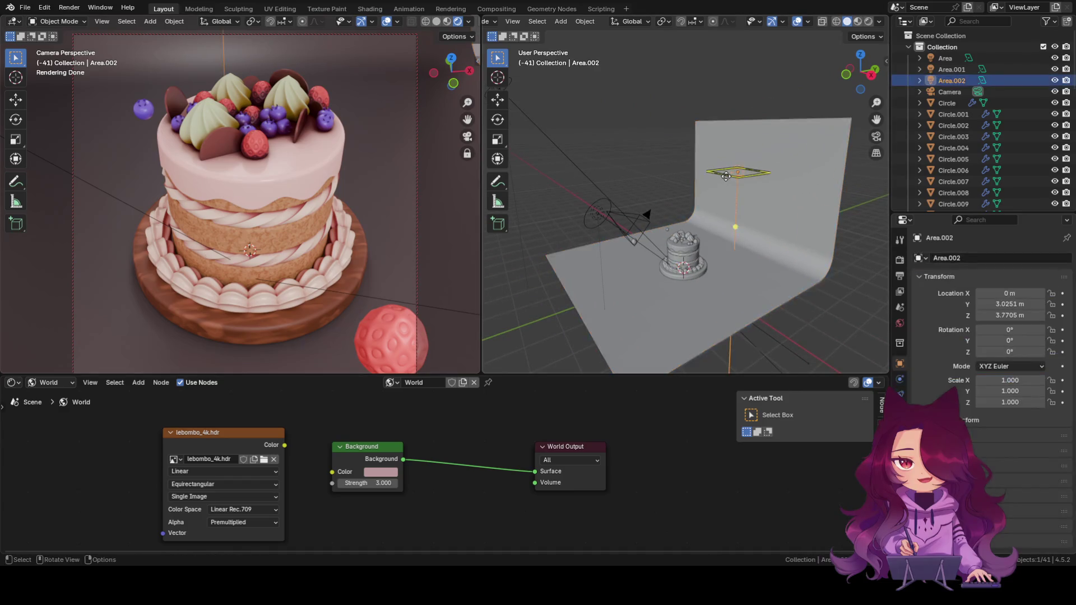
{"action": "left_click", "coordinate": [610, 125]}
{"action": "left_click", "coordinate": [25, 8]}
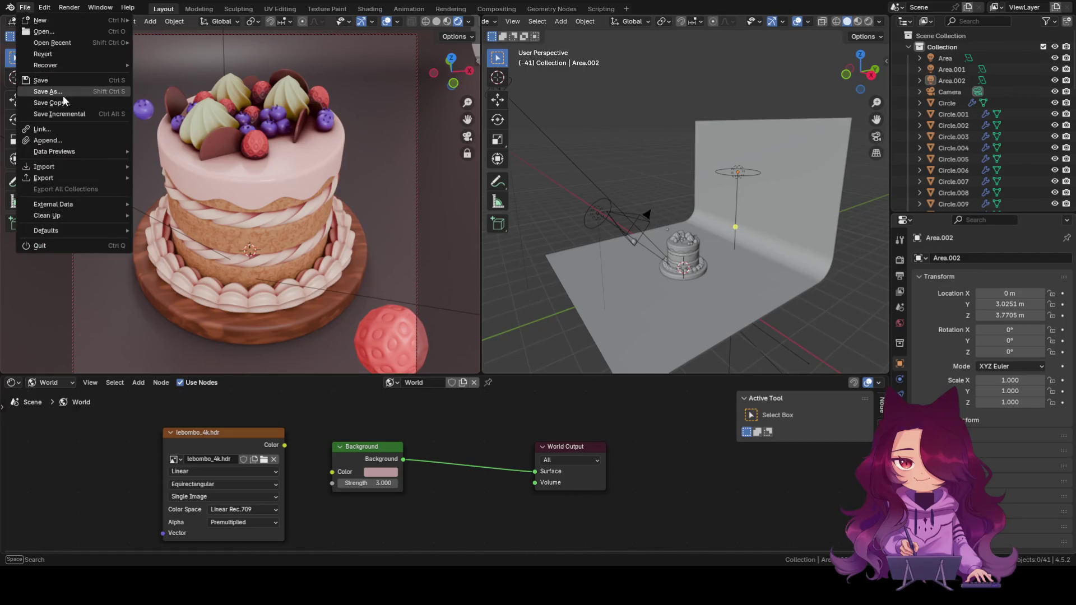
{"action": "key", "text": "Escape"}
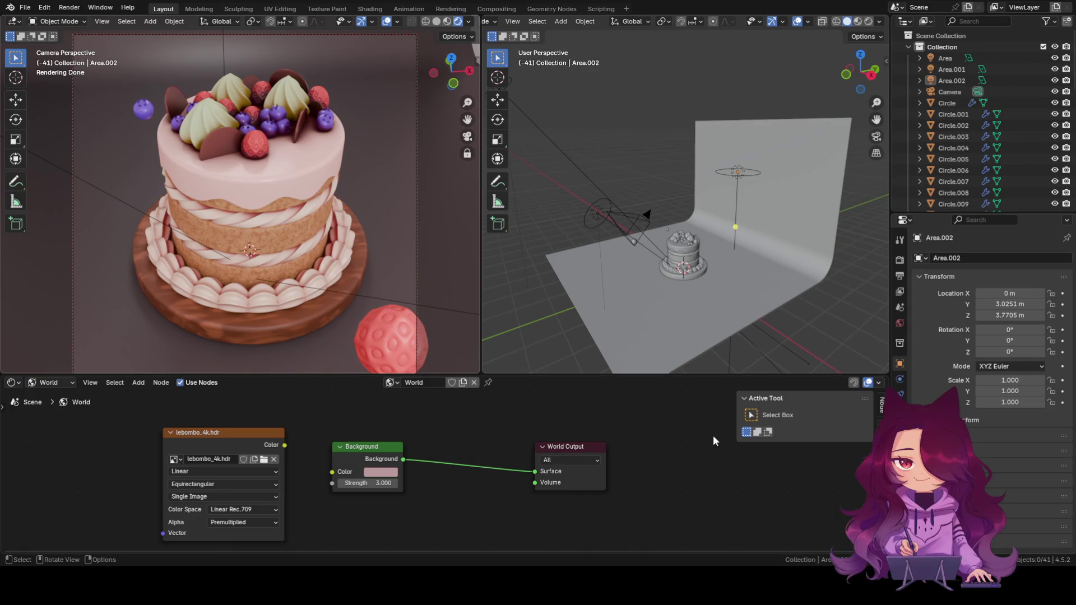
Save the scene under a new file name, then delete the Area.002 light.
{"action": "key", "text": "ctrl+s"}
{"action": "middle_click_drag", "start_coordinate": [549, 311], "coordinate": [593, 310]}
{"action": "middle_click_drag", "start_coordinate": [593, 309], "coordinate": [709, 191]}
{"action": "left_click", "coordinate": [709, 191]}
{"action": "key", "text": "Delete"}
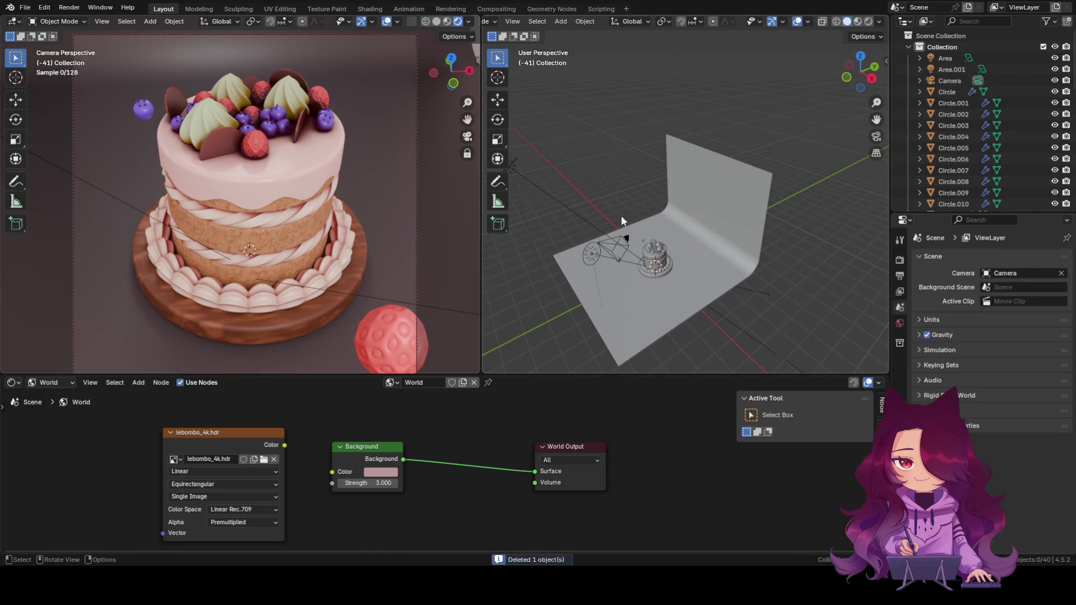
Delete the Area light near the camera and the Area.001 light.
{"action": "left_click", "coordinate": [590, 255]}
{"action": "key", "text": "Delete"}
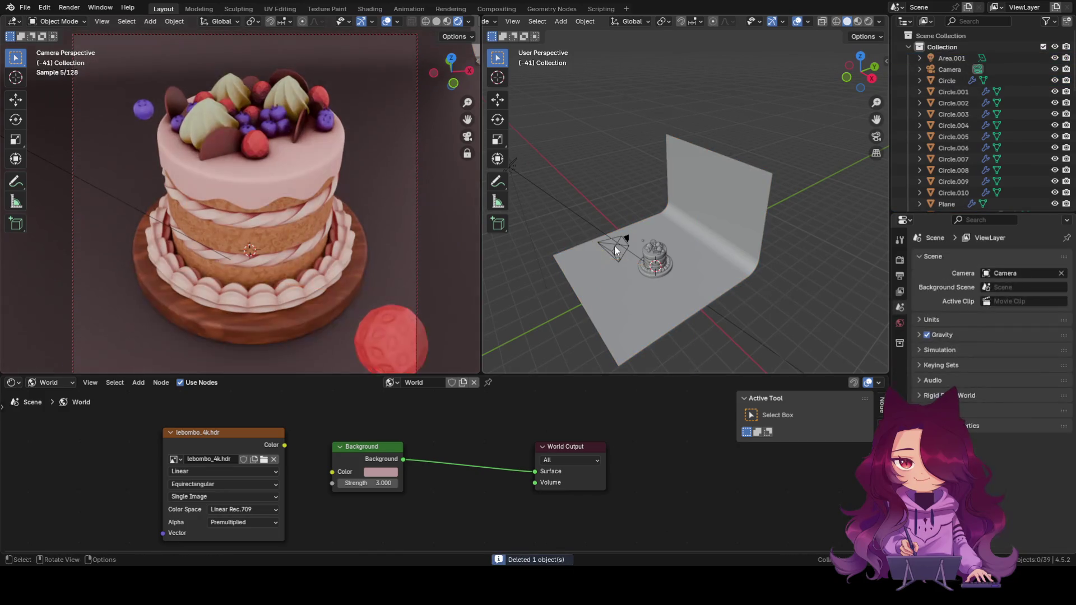
{"action": "middle_click_drag", "start_coordinate": [614, 246], "coordinate": [537, 201]}
{"action": "left_click", "coordinate": [527, 199]}
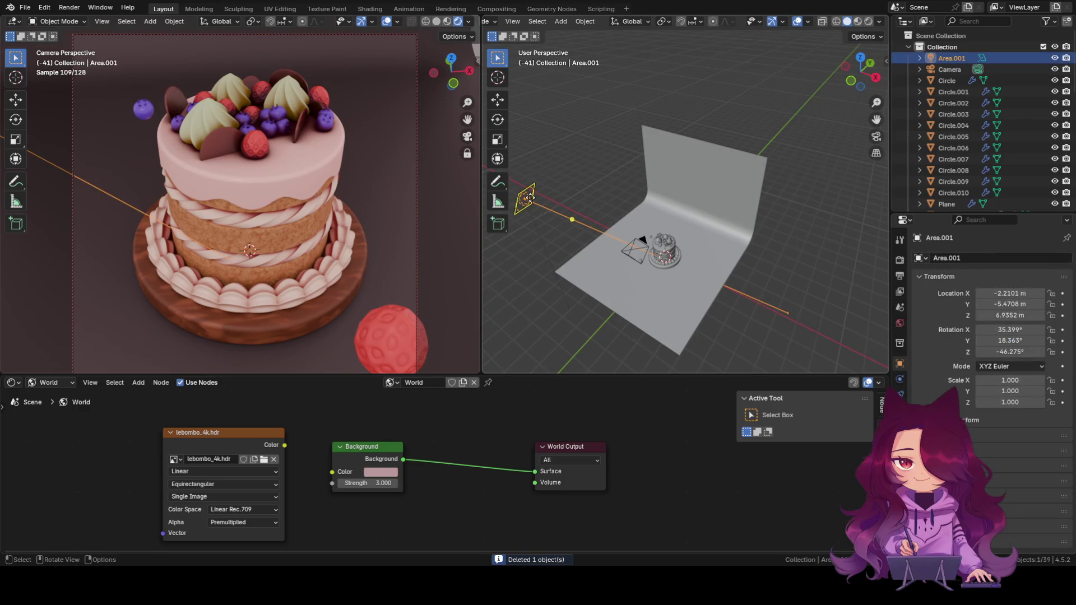
{"action": "key", "text": "Delete"}
{"action": "mouse_move", "coordinate": [617, 232]}
{"action": "middle_mouse_down"}
{"action": "mouse_move", "coordinate": [665, 250]}
{"action": "mouse_move", "coordinate": [736, 229]}
{"action": "mouse_move", "coordinate": [742, 261]}
{"action": "mouse_move", "coordinate": [756, 234]}
{"action": "middle_mouse_up"}
{"action": "scroll", "coordinate": [720, 235], "scroll_direction": "up", "scroll_amount": 3}
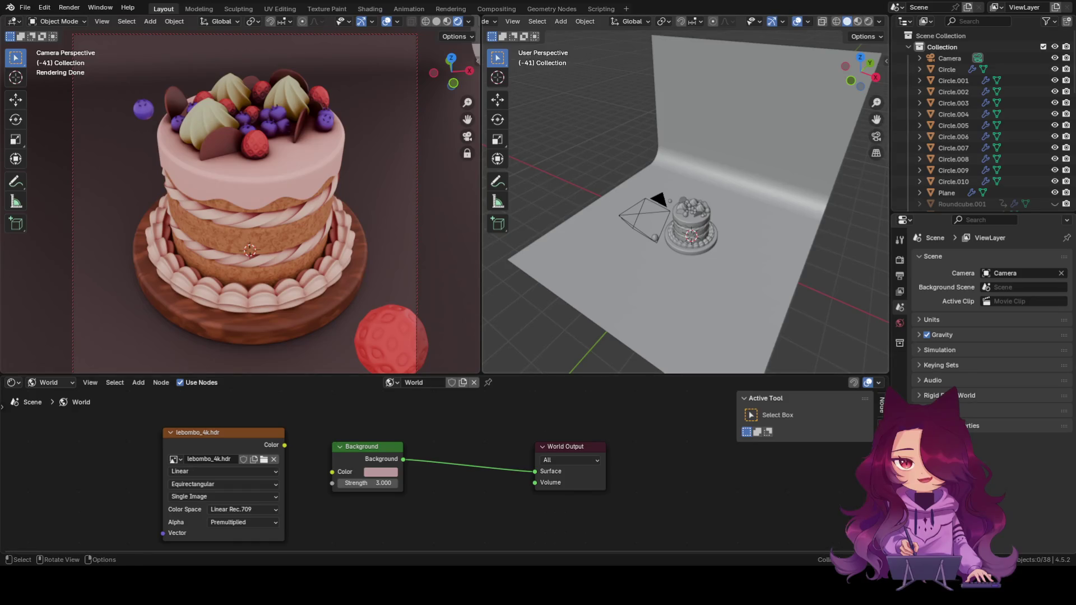
{"action": "key", "text": "shift+s"}
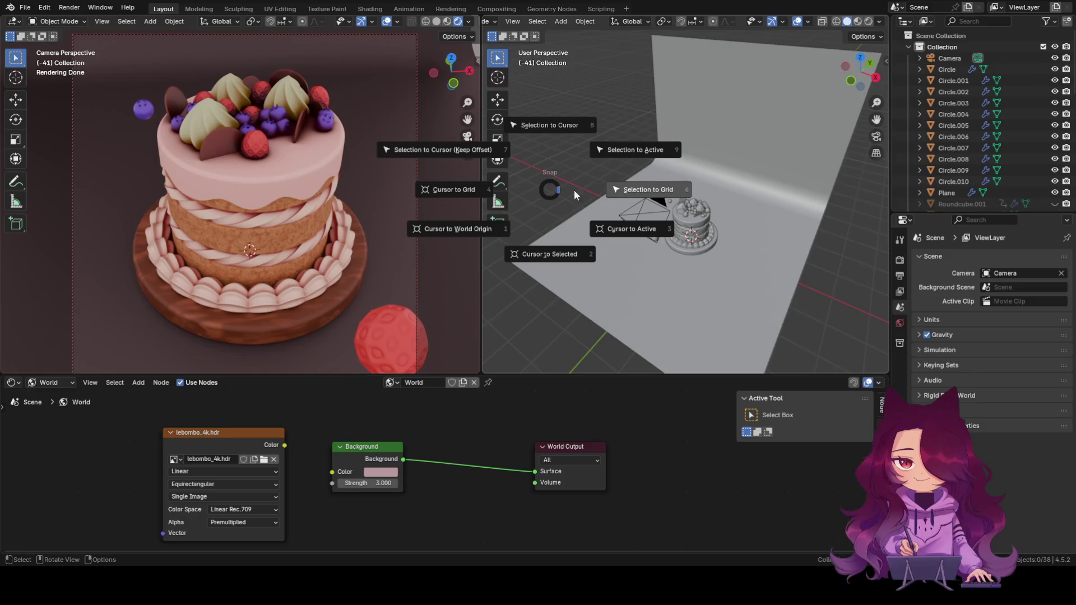
{"action": "left_click", "coordinate": [557, 171]}
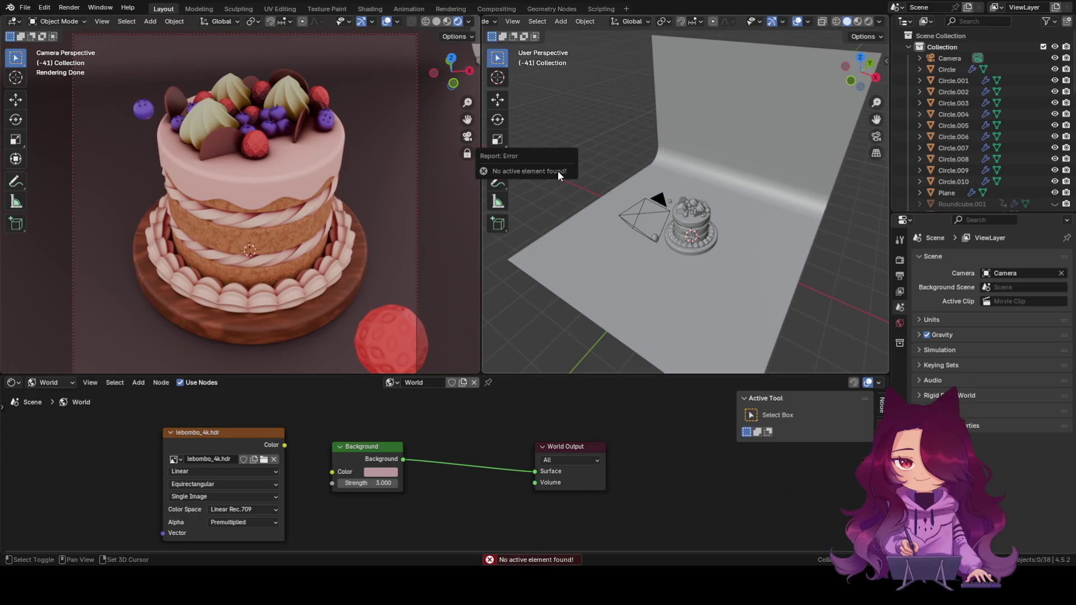
{"action": "key", "text": "shift+a"}
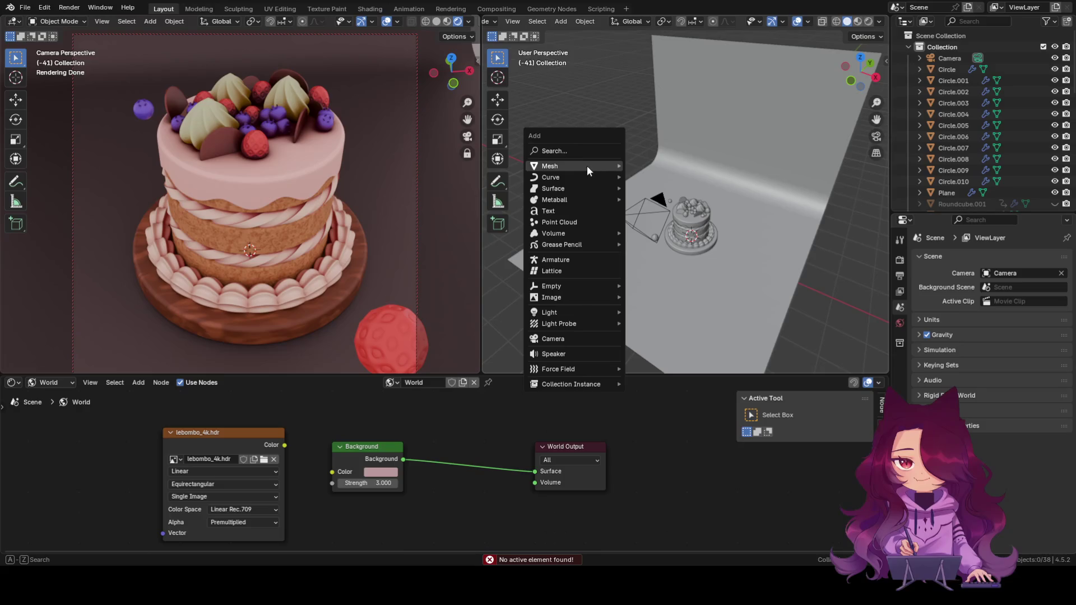
{"action": "key", "text": "Escape"}
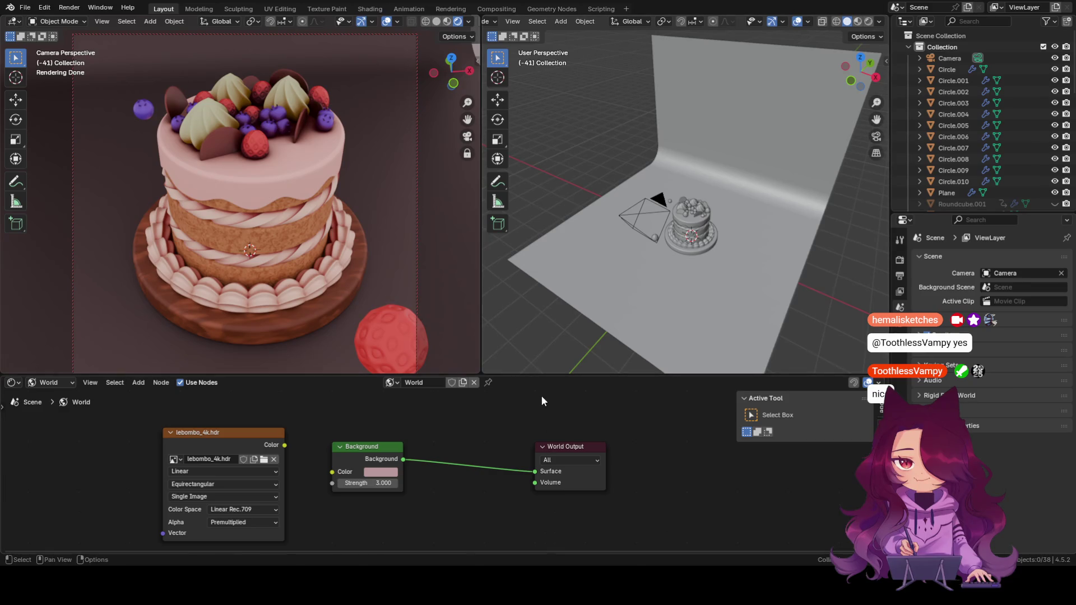
{"action": "key", "text": "shift+a"}
{"action": "key", "text": "shift+a"}
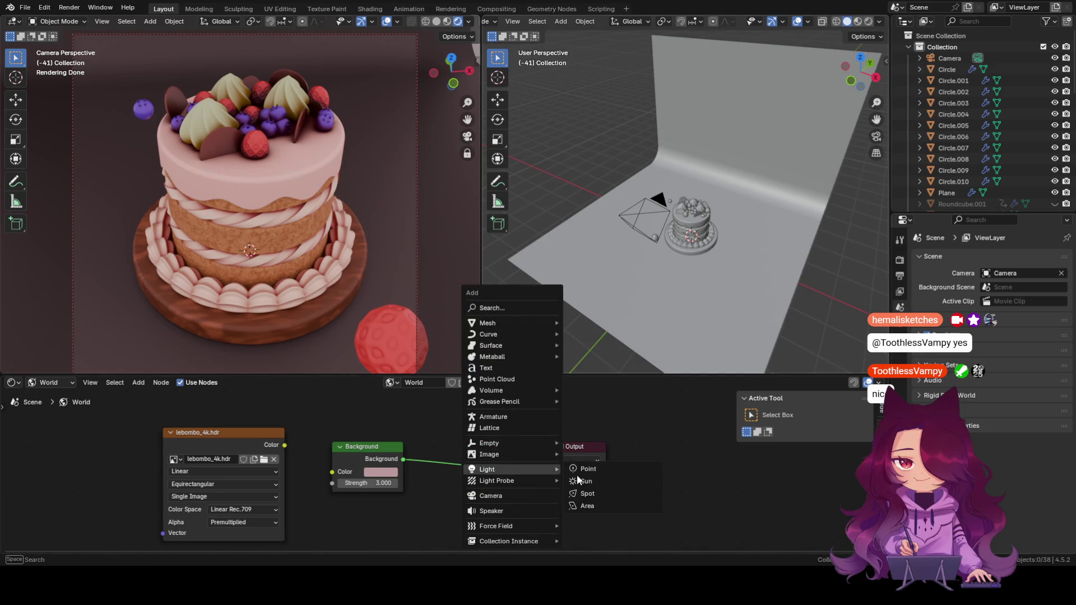
{"action": "mouse_move", "coordinate": [496, 470]}
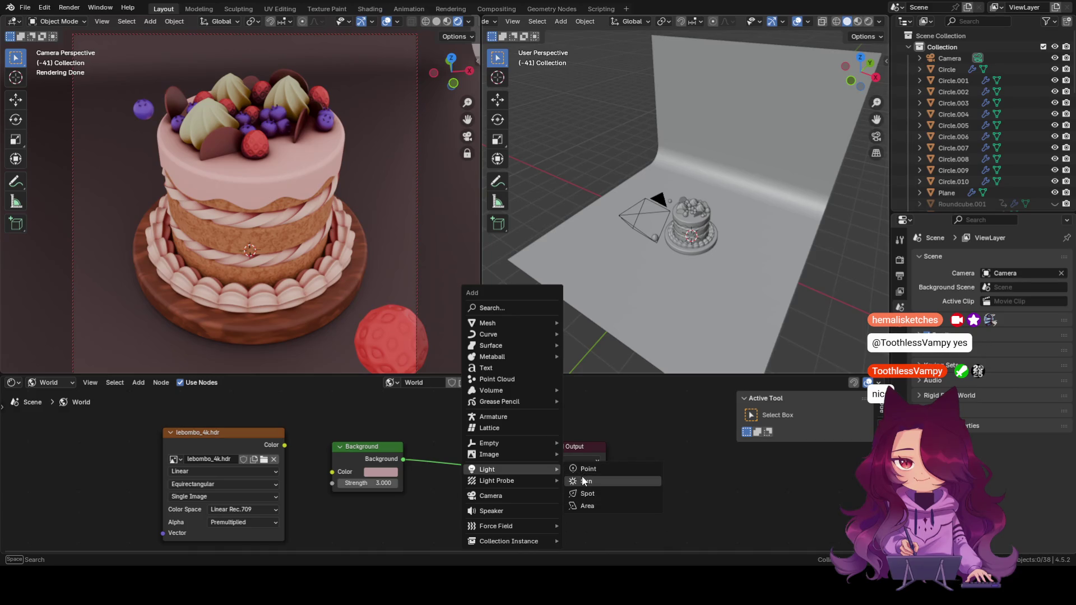
Add a spot light to the scene and select it.
{"action": "left_click", "coordinate": [584, 492]}
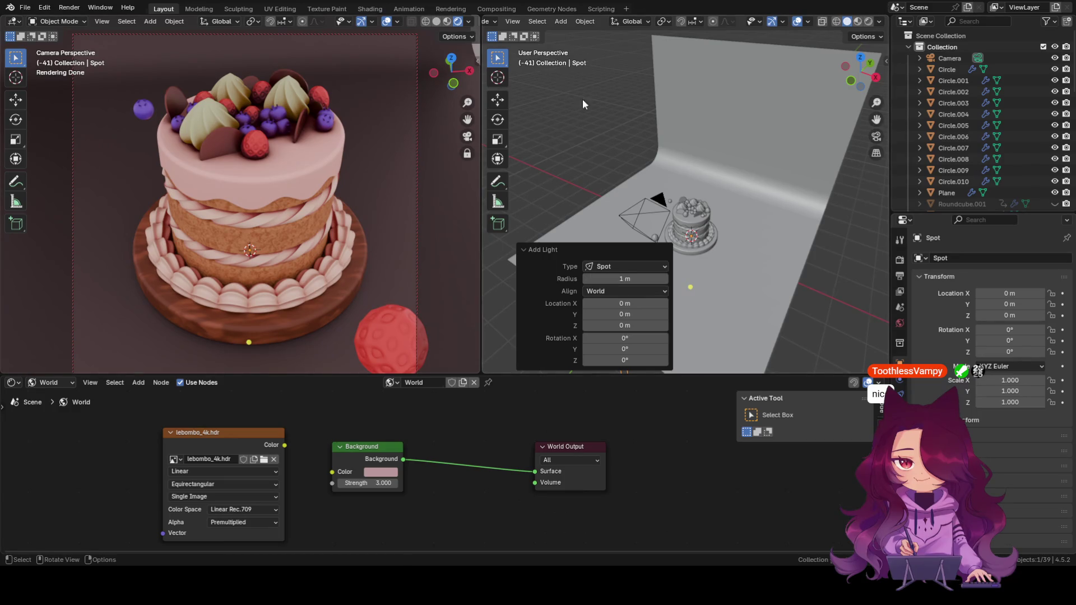
{"action": "left_click", "coordinate": [845, 343]}
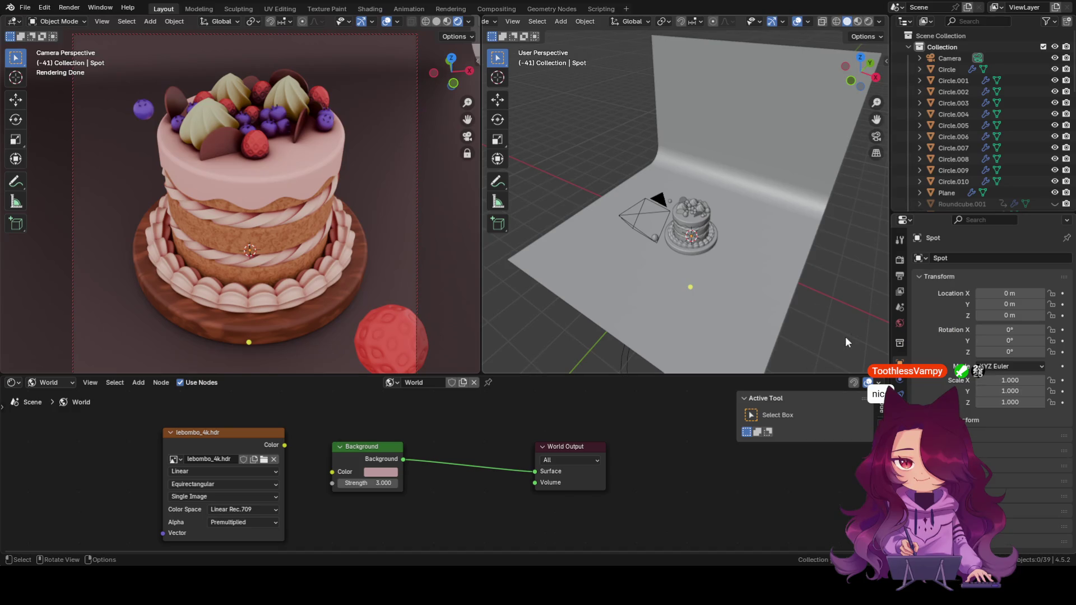
{"action": "scroll", "coordinate": [947, 84], "scroll_direction": "down", "scroll_amount": 4}
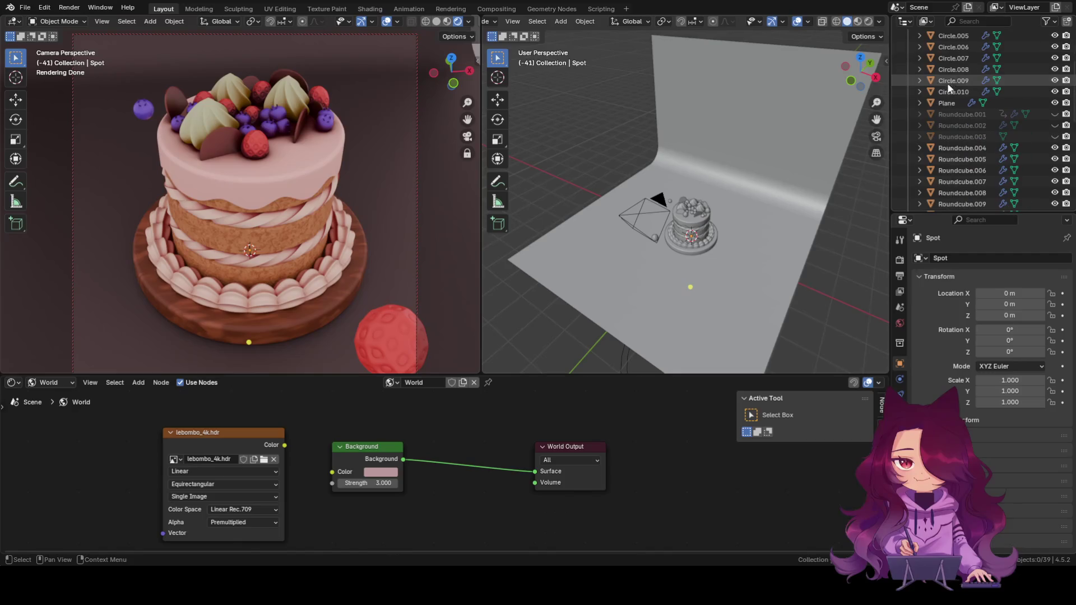
{"action": "middle_click_drag", "start_coordinate": [803, 341], "coordinate": [736, 270]}
{"action": "left_click", "coordinate": [747, 291]}
{"action": "scroll", "coordinate": [747, 290], "scroll_direction": "down", "scroll_amount": 3}
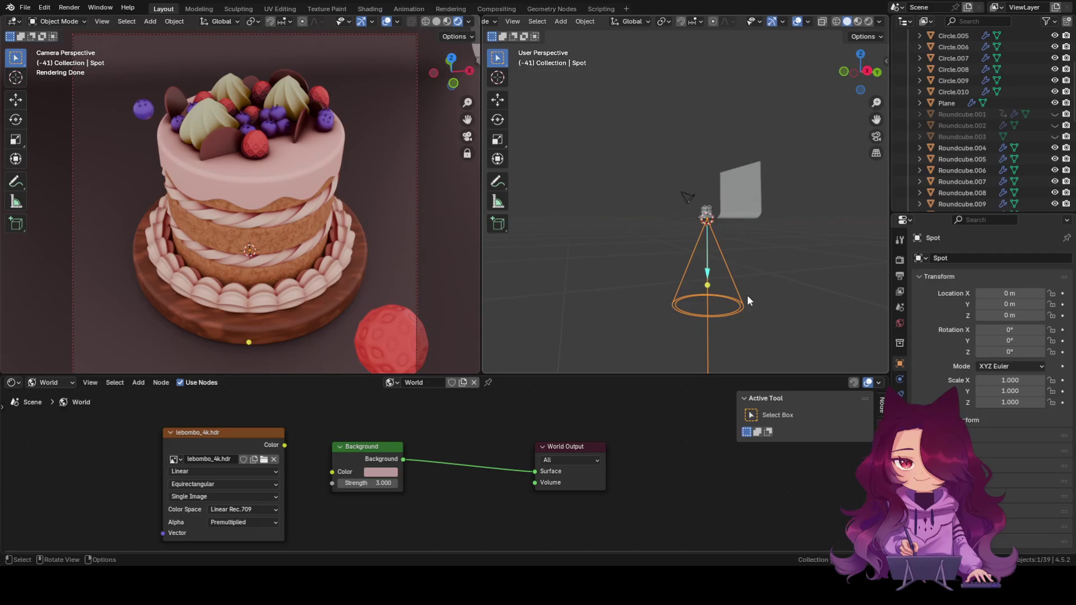
Move the spot light straight up along Z to 9.1679 m above the cake.
{"action": "key", "text": "g"}
{"action": "key", "text": "z"}
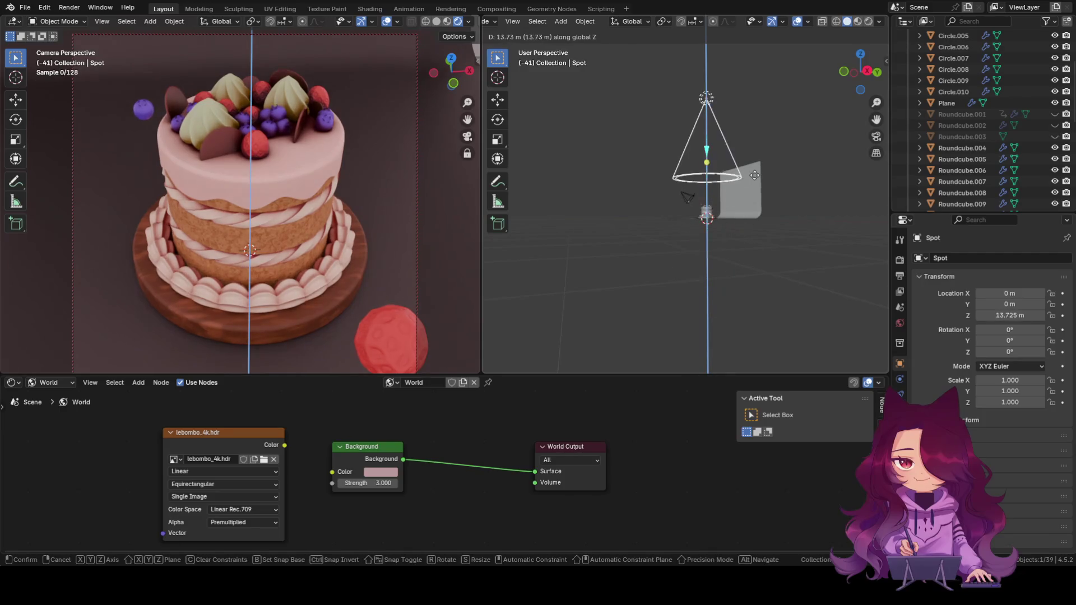
{"action": "left_click", "coordinate": [751, 213]}
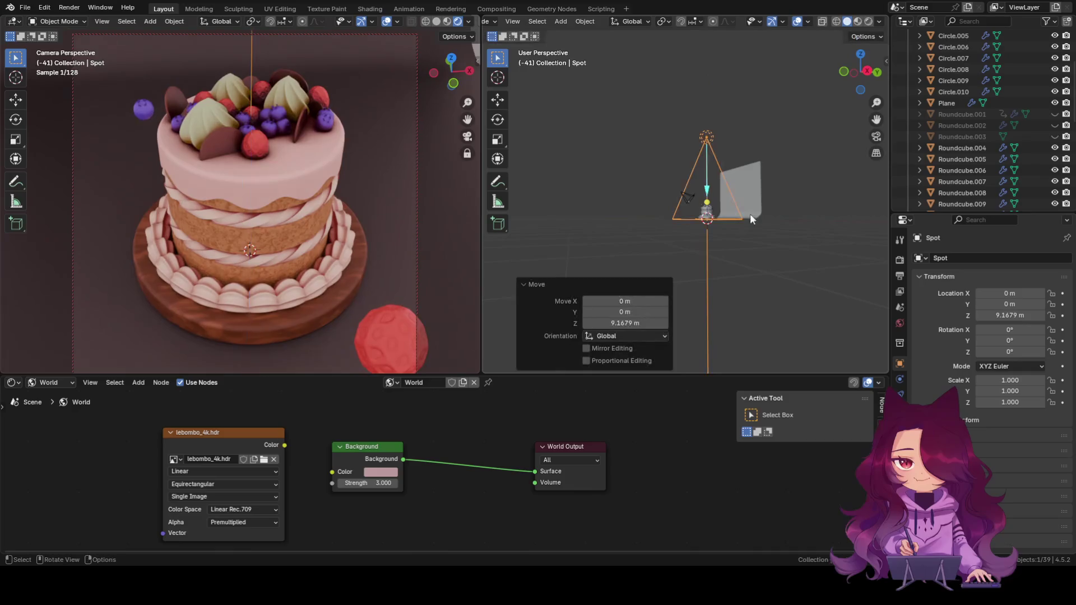
{"action": "middle_click_drag", "start_coordinate": [760, 268], "coordinate": [813, 317]}
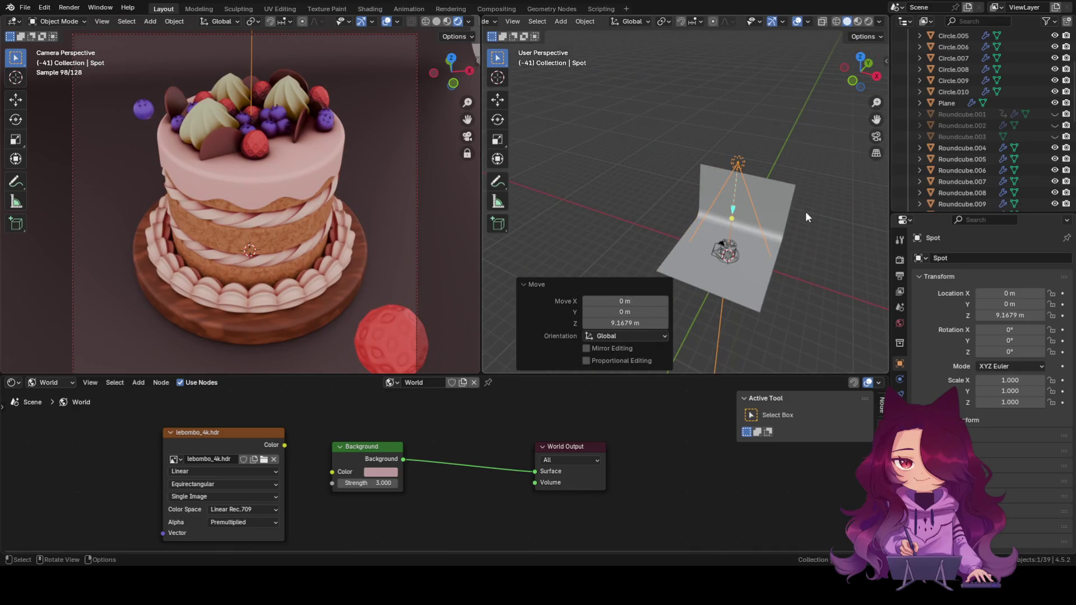
{"action": "left_click", "coordinate": [740, 165]}
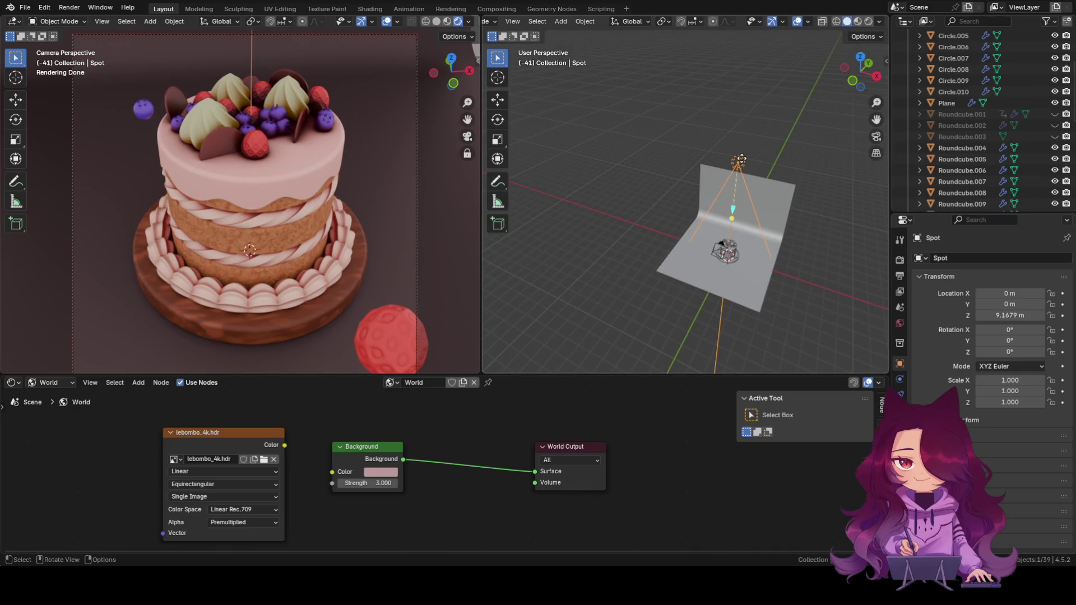
{"action": "left_click", "coordinate": [899, 408]}
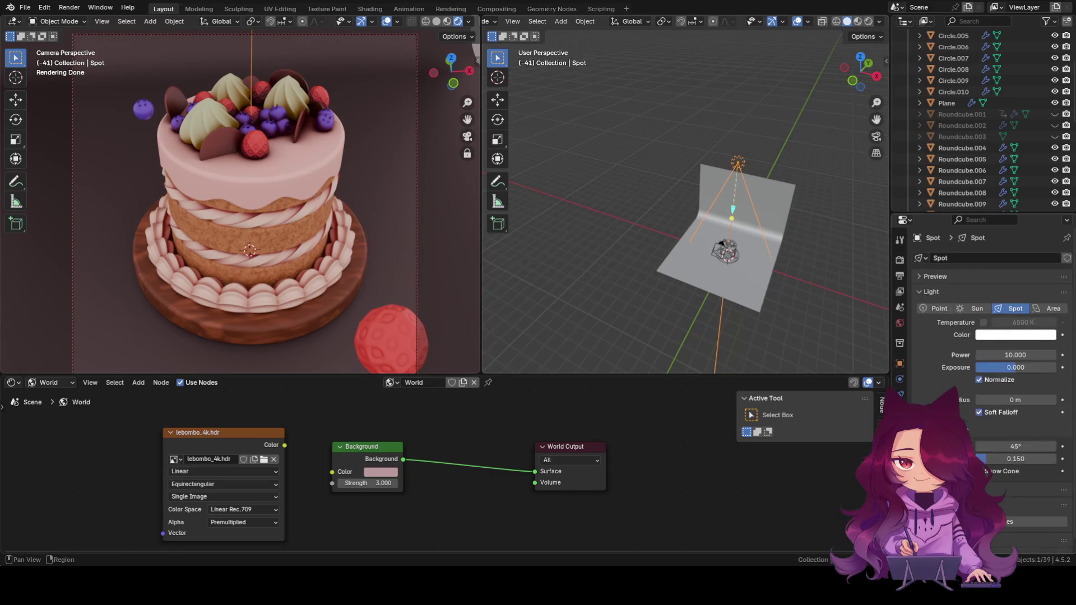
Raise the spot light's exposure to about 9.2, then delete the spot light.
{"action": "left_click_drag", "start_coordinate": [1010, 372], "coordinate": [1042, 367]}
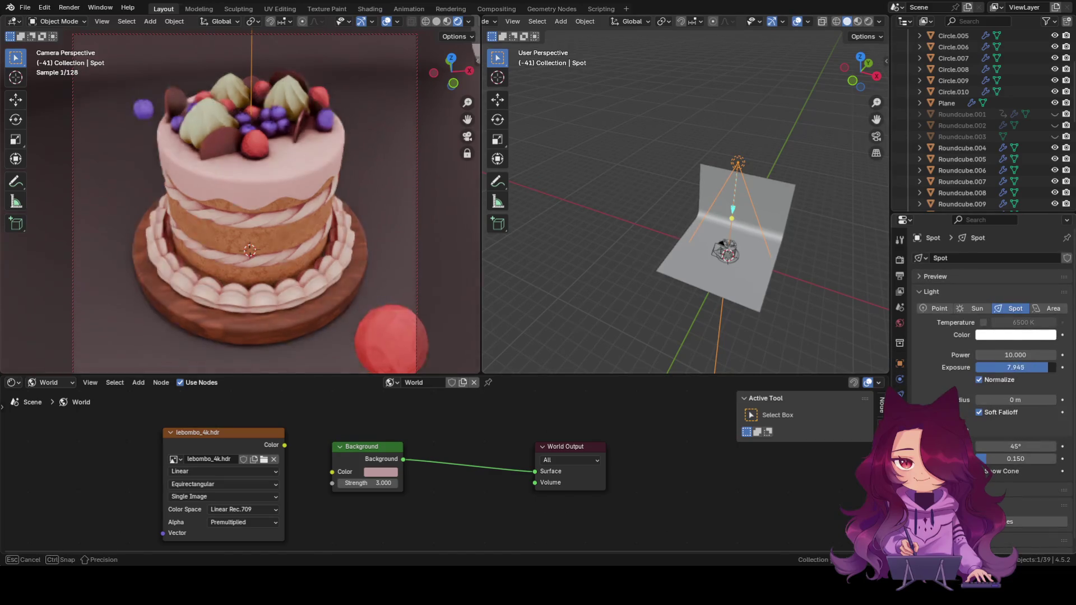
{"action": "left_click_drag", "start_coordinate": [1042, 367], "coordinate": [1048, 368]}
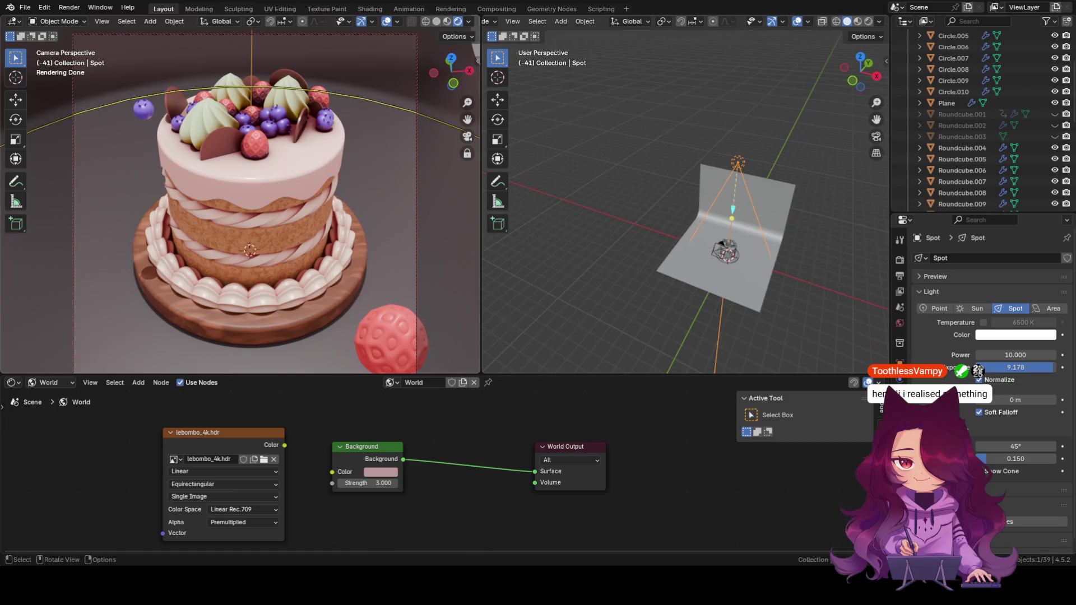
{"action": "key", "text": "Delete"}
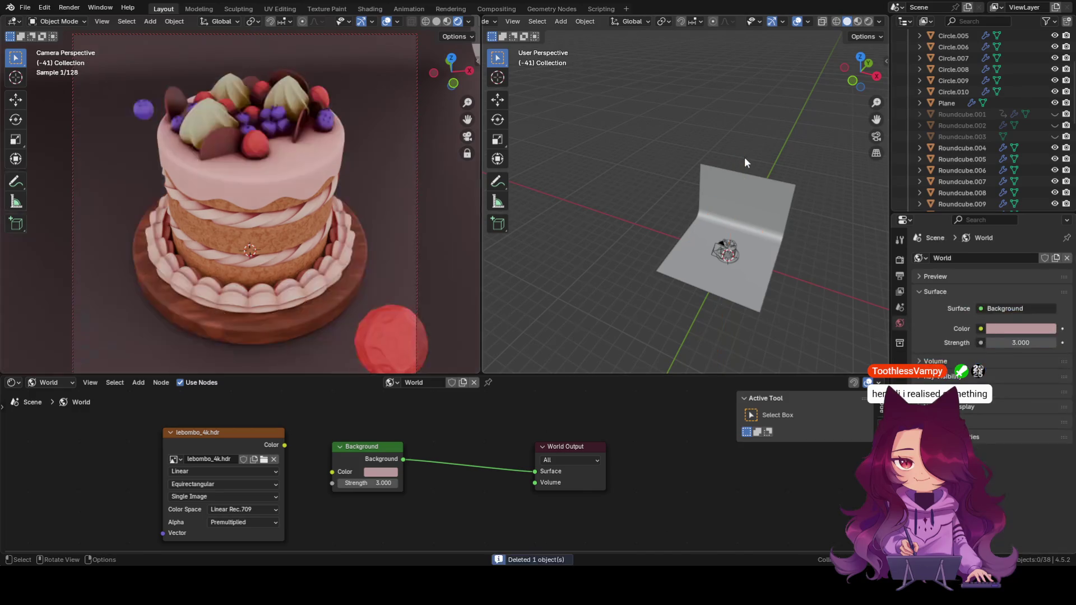
Add a point light and lift it about 7 m straight up above the cake.
{"action": "key", "text": "shift+a"}
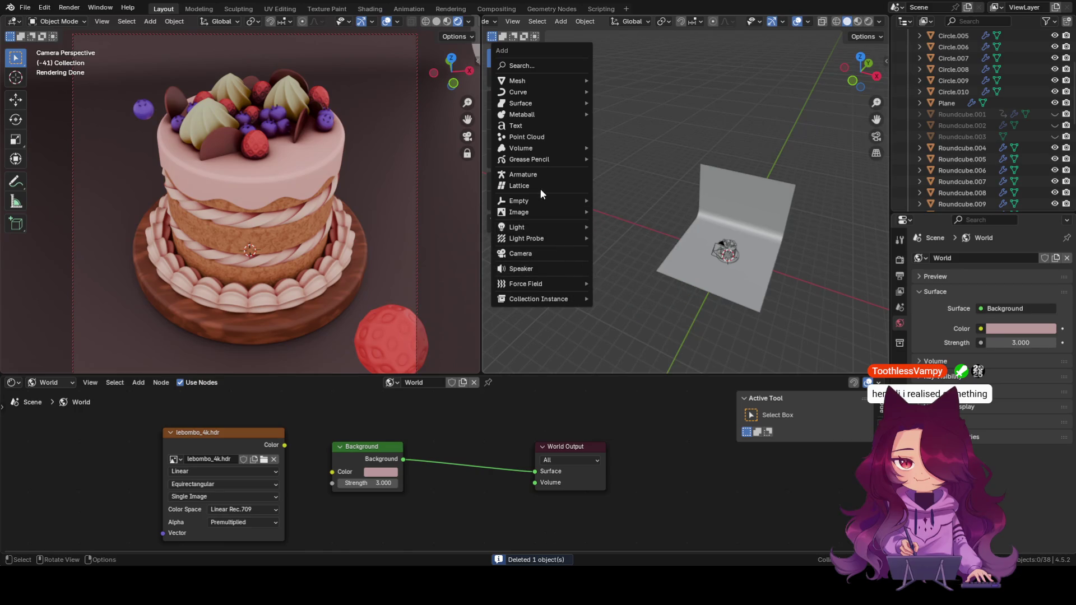
{"action": "mouse_move", "coordinate": [518, 226]}
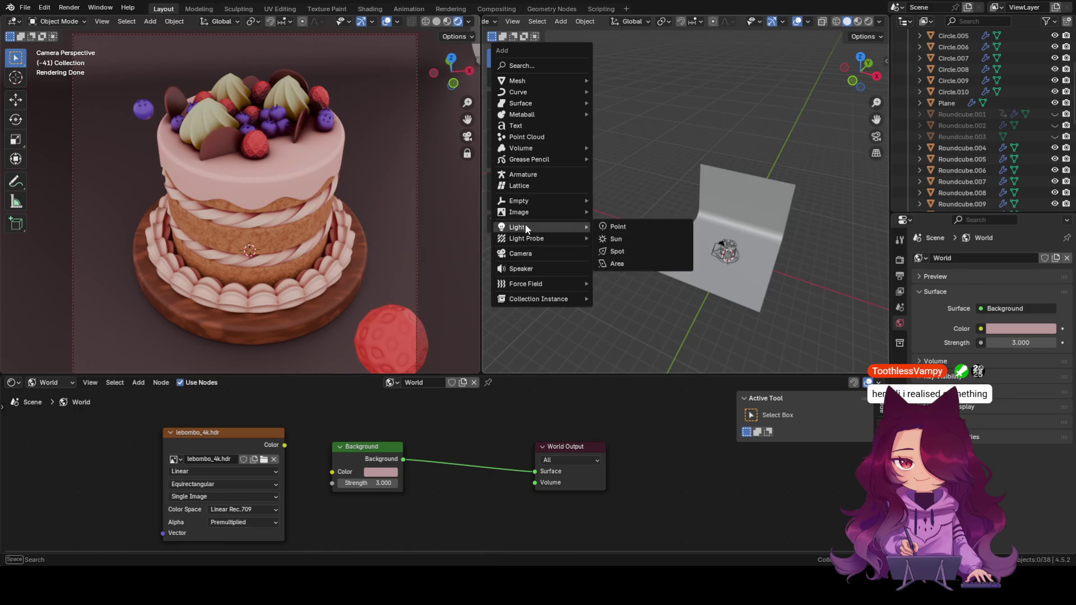
{"action": "left_click", "coordinate": [622, 229]}
{"action": "key", "text": "g"}
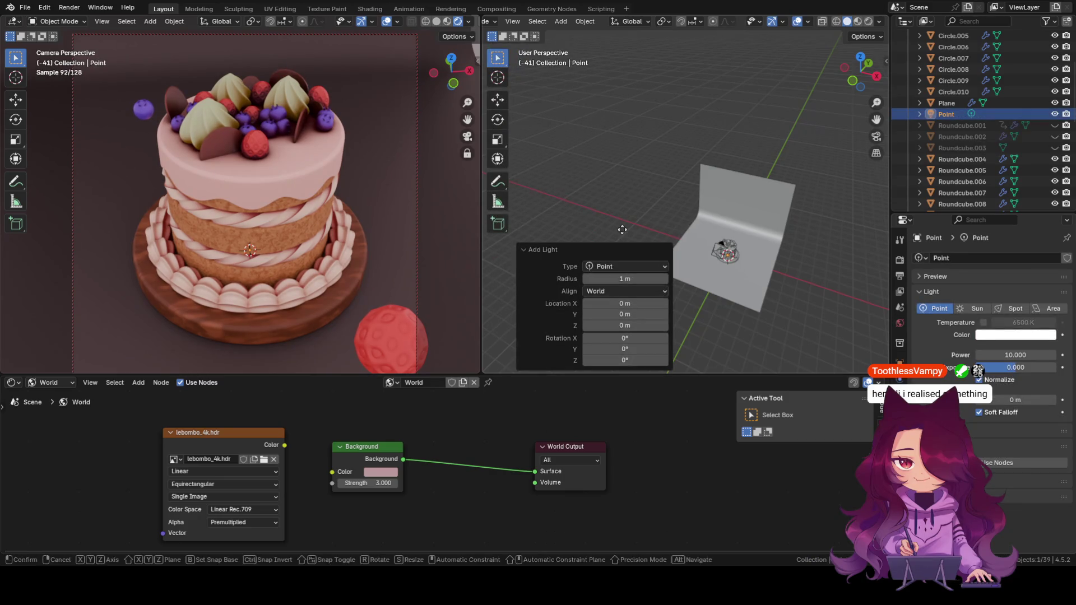
{"action": "key", "text": "z"}
{"action": "left_click", "coordinate": [636, 164]}
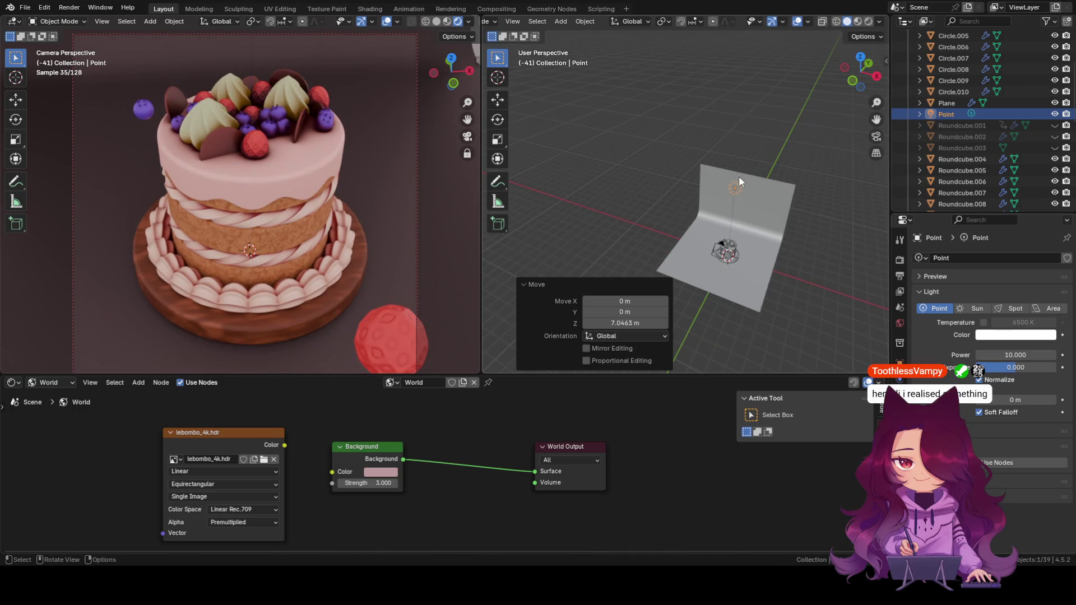
{"action": "scroll", "coordinate": [754, 253], "scroll_direction": "up", "scroll_amount": 2}
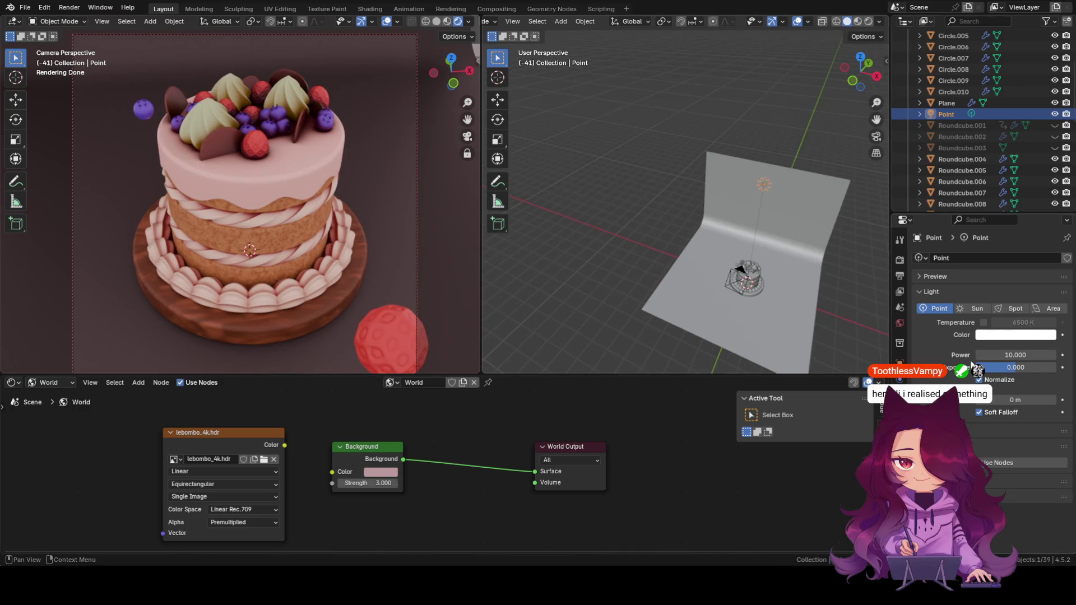
Raise the point light's exposure to roughly 7.9 and start repositioning it.
{"action": "mouse_move", "coordinate": [1015, 374]}
{"action": "left_mouse_down"}
{"action": "mouse_move", "coordinate": [1050, 373]}
{"action": "mouse_move", "coordinate": [1034, 367]}
{"action": "left_mouse_up"}
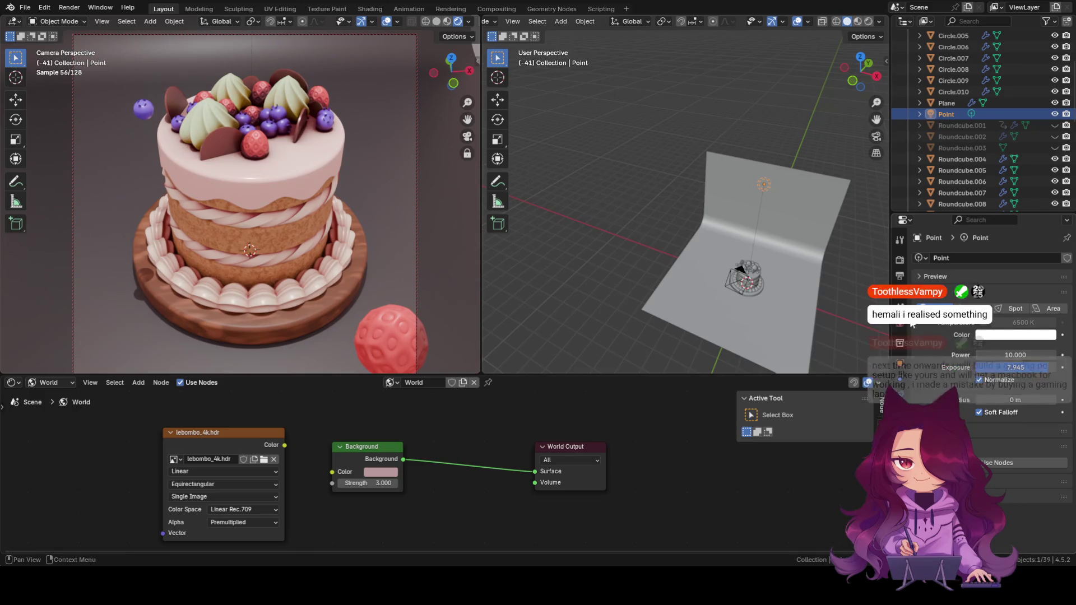
{"action": "mouse_move", "coordinate": [768, 248]}
{"action": "middle_mouse_down"}
{"action": "mouse_move", "coordinate": [683, 230]}
{"action": "mouse_move", "coordinate": [640, 150]}
{"action": "middle_mouse_up"}
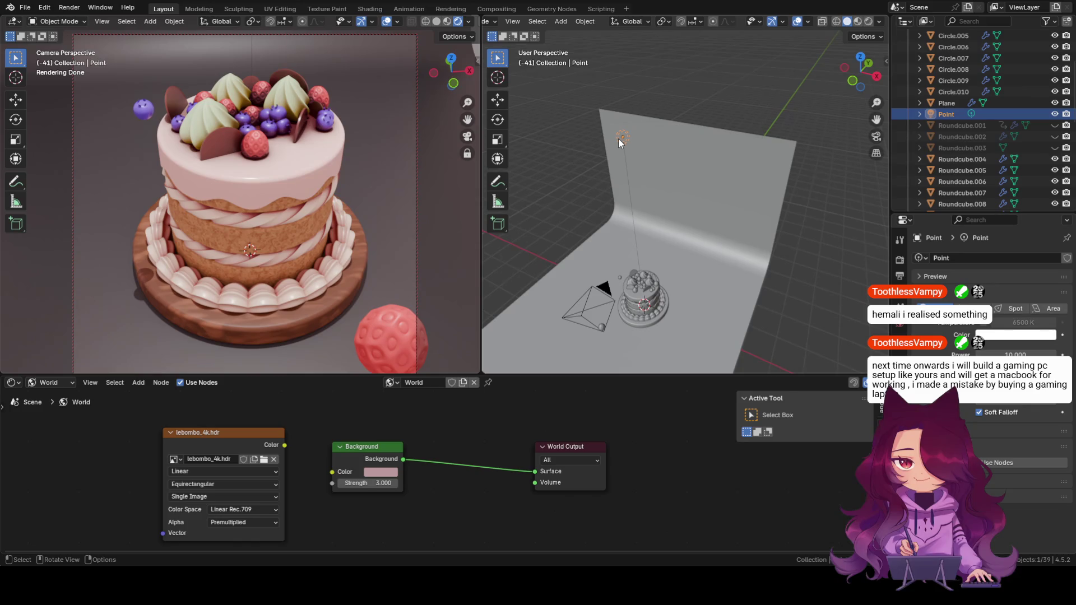
{"action": "key", "text": "g"}
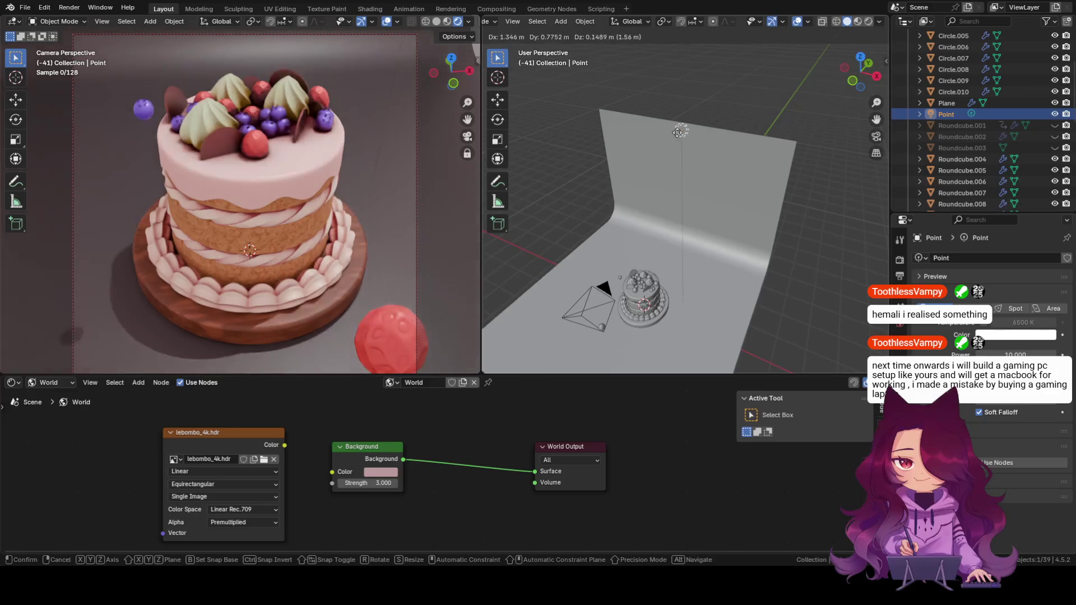
From top view, place the point light behind the cake at about X -0.43 m, Y 3.09 m.
{"action": "left_click", "coordinate": [679, 131]}
{"action": "left_click", "coordinate": [856, 53]}
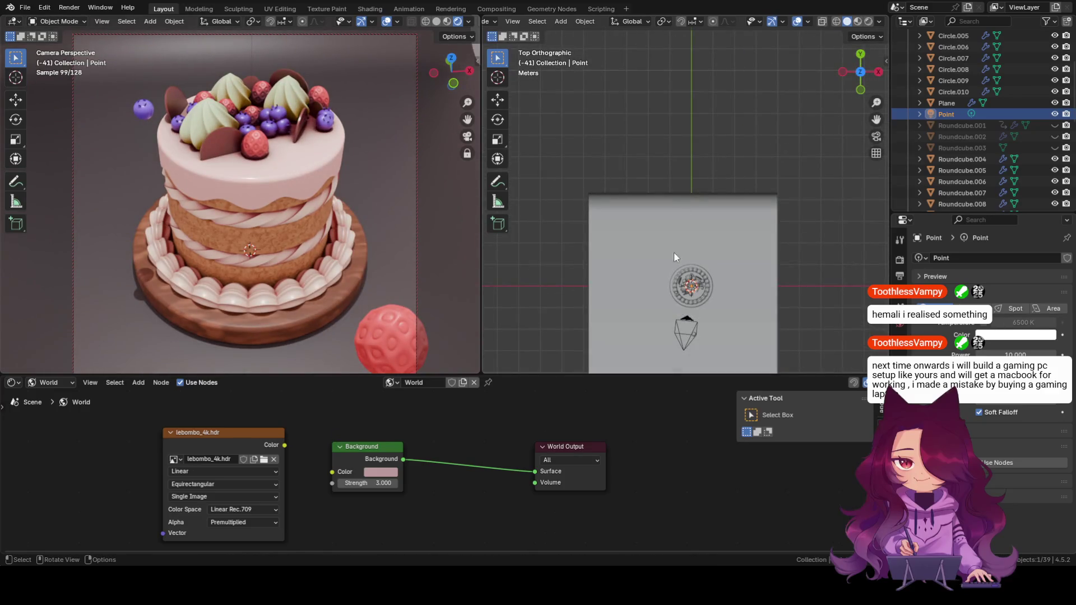
{"action": "mouse_move", "coordinate": [736, 245]}
{"action": "middle_mouse_down", "text": "shift"}
{"action": "mouse_move", "coordinate": [744, 150]}
{"action": "mouse_move", "coordinate": [724, 219]}
{"action": "mouse_move", "coordinate": [697, 200]}
{"action": "middle_mouse_up", "text": "shift"}
{"action": "scroll", "coordinate": [703, 166], "scroll_direction": "up", "scroll_amount": 1}
{"action": "scroll", "coordinate": [721, 202], "scroll_direction": "up", "scroll_amount": 1}
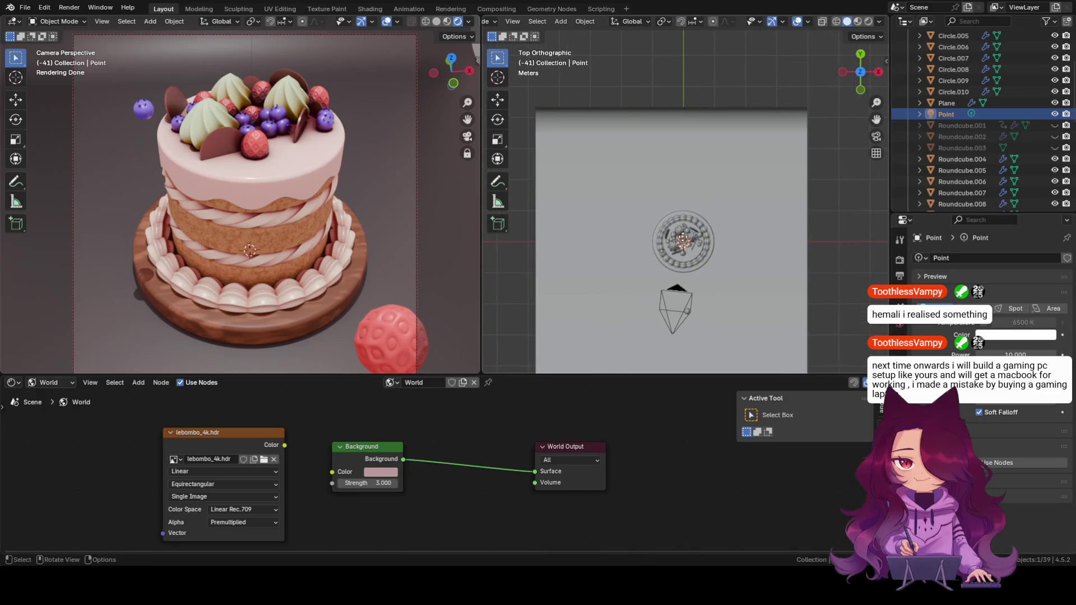
{"action": "key", "text": "g"}
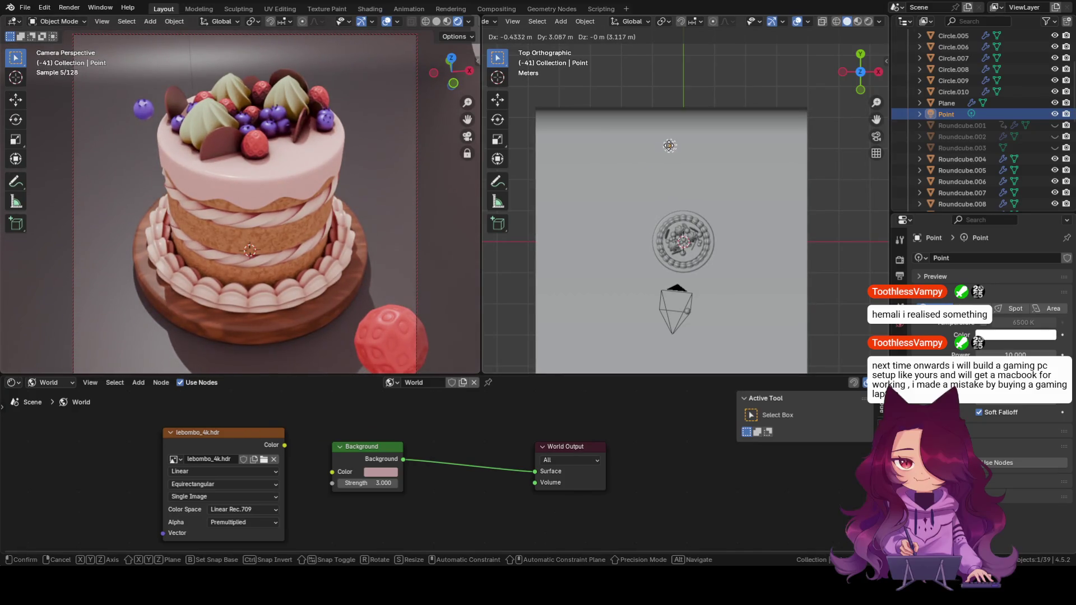
{"action": "left_click", "coordinate": [669, 146]}
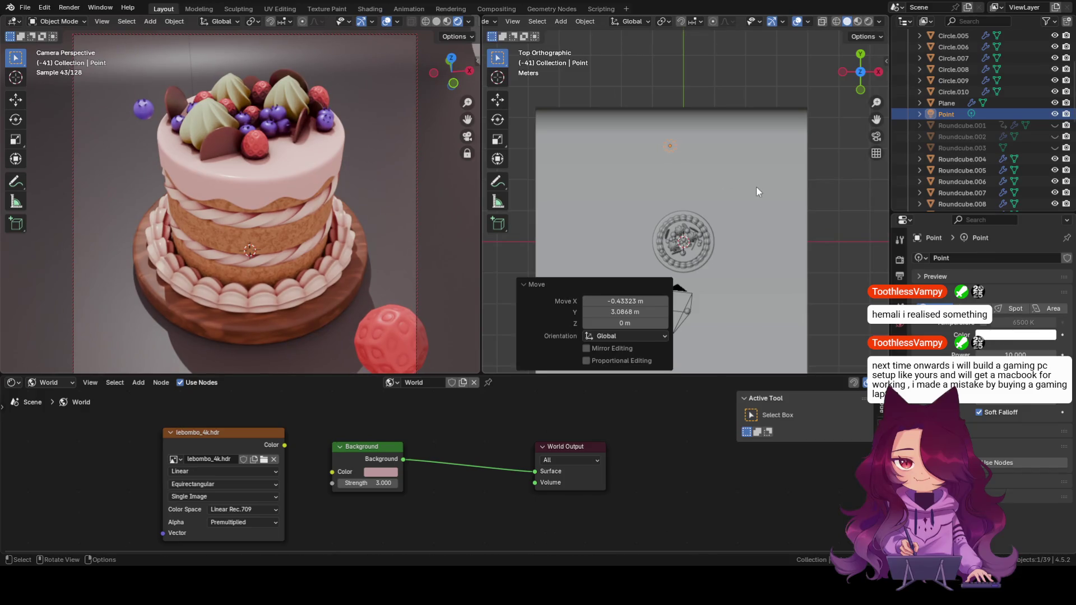
Check the point light's placement from the front view.
{"action": "left_click", "coordinate": [861, 89]}
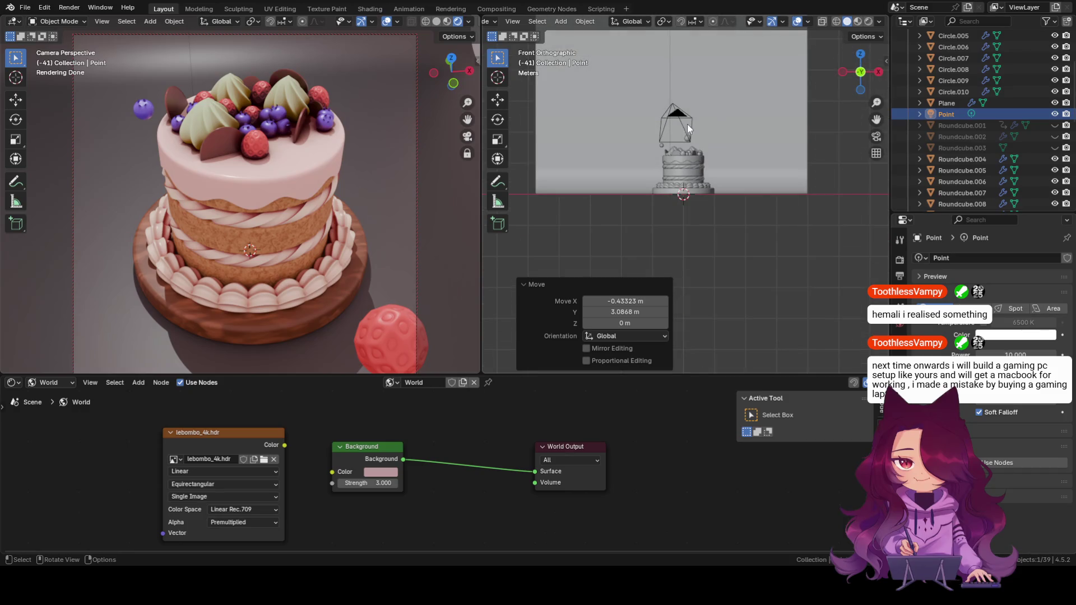
{"action": "middle_click_drag", "start_coordinate": [769, 114], "coordinate": [697, 80], "text": "shift"}
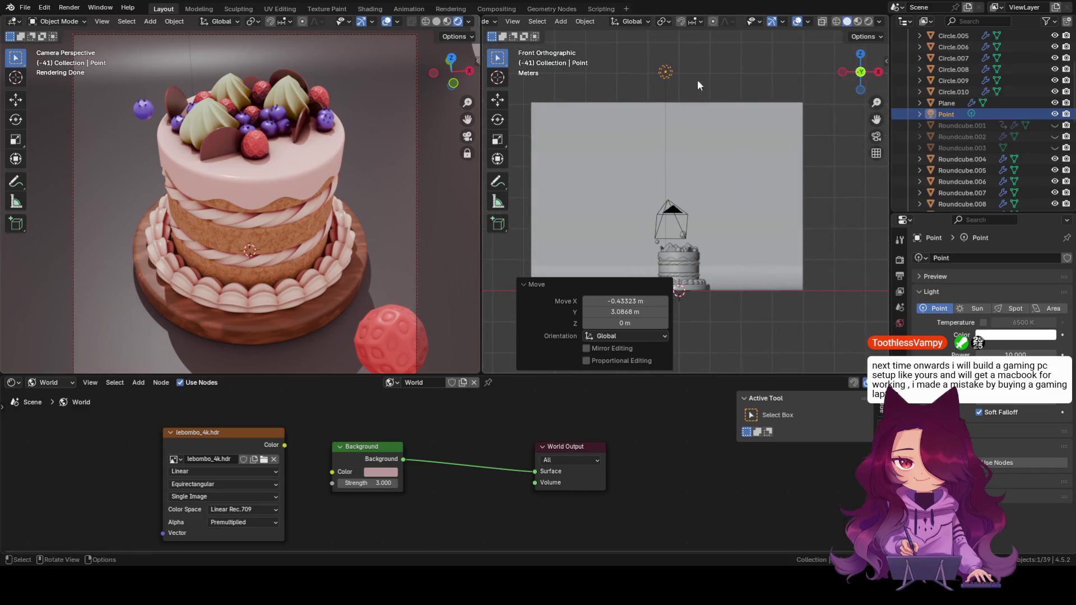
{"action": "left_click_drag", "start_coordinate": [664, 71], "coordinate": [663, 57]}
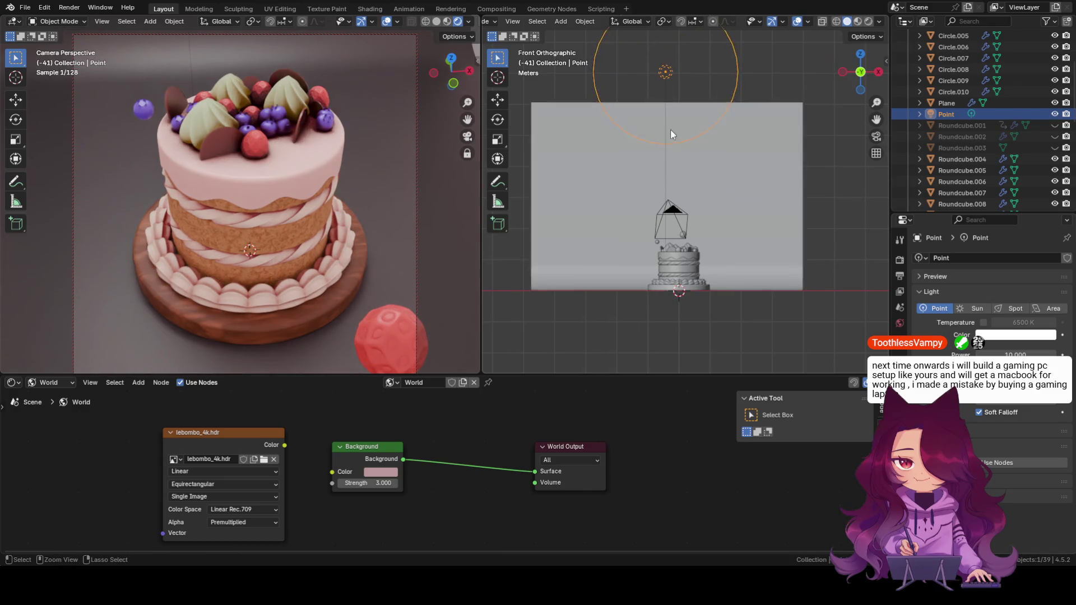
Set the point light's radius to 1.97 m and lower it down beside the cake.
{"action": "left_click_drag", "start_coordinate": [669, 77], "coordinate": [617, 104]}
{"action": "left_click", "coordinate": [664, 71]}
{"action": "left_click_drag", "start_coordinate": [665, 71], "coordinate": [744, 96]}
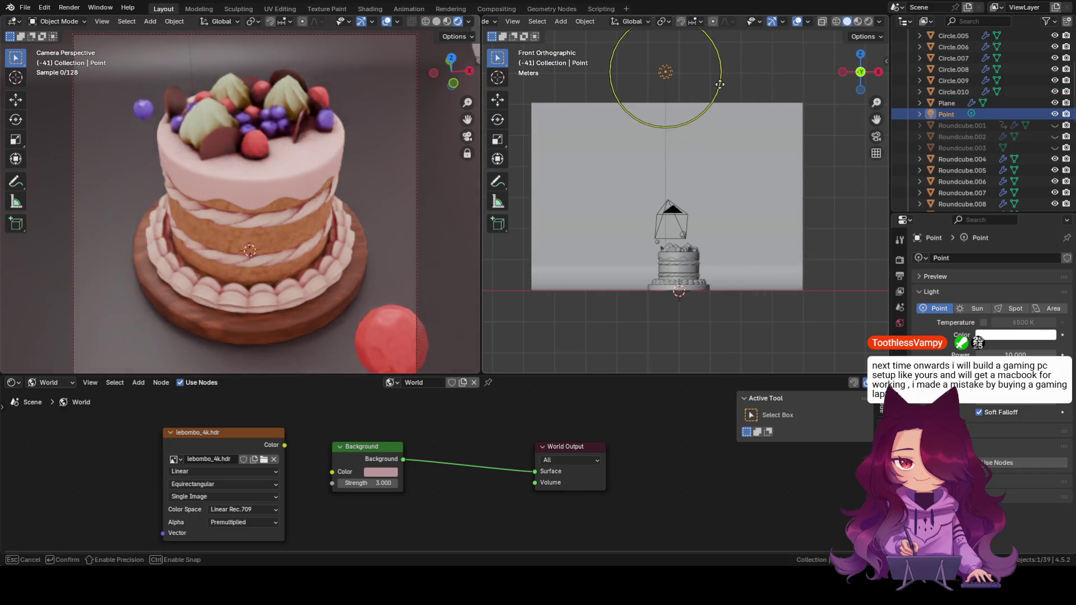
{"action": "mouse_move", "coordinate": [744, 96]}
{"action": "left_mouse_down"}
{"action": "mouse_move", "coordinate": [722, 91]}
{"action": "mouse_move", "coordinate": [656, 205]}
{"action": "mouse_move", "coordinate": [677, 289]}
{"action": "mouse_move", "coordinate": [658, 292]}
{"action": "left_mouse_up"}
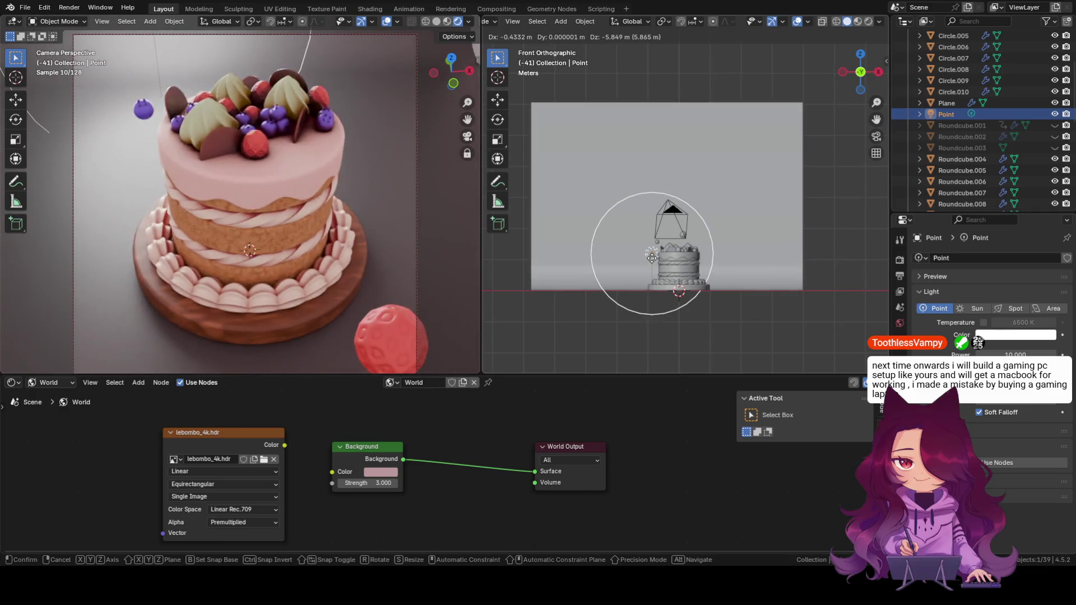
{"action": "left_click_drag", "start_coordinate": [658, 292], "coordinate": [651, 259]}
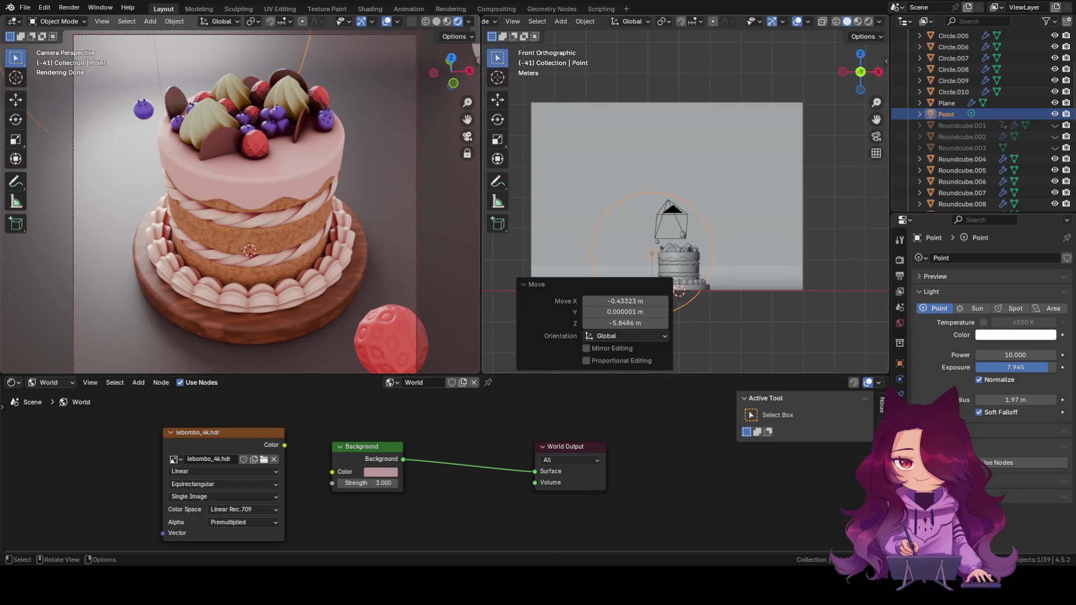
{"action": "left_click", "coordinate": [662, 255]}
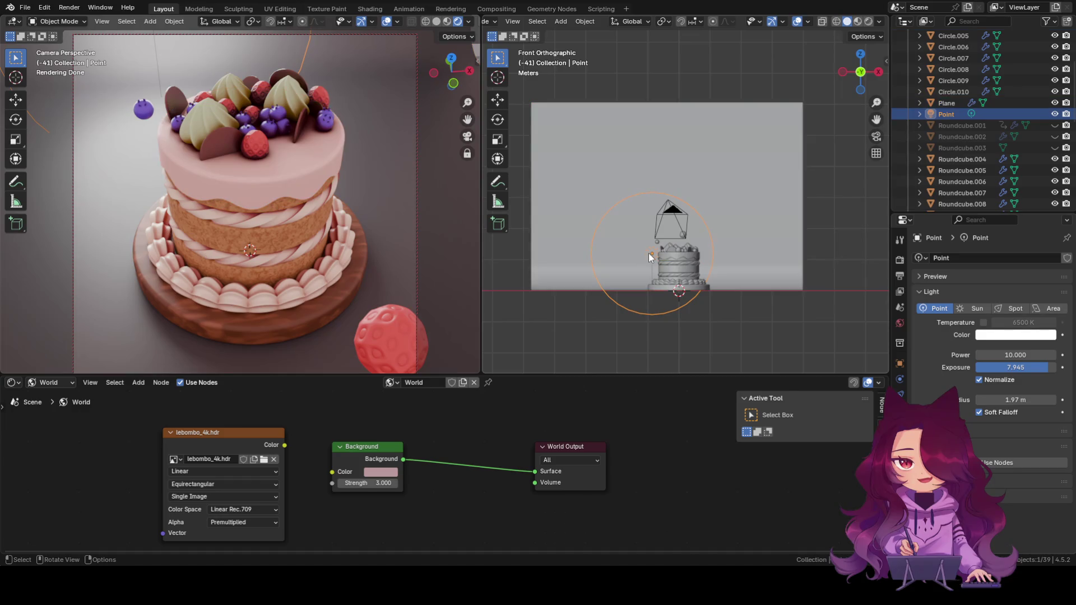
Move only the point light up near the cake top, leaving the backdrop plane in place.
{"action": "left_click", "coordinate": [652, 256]}
{"action": "key", "text": "g"}
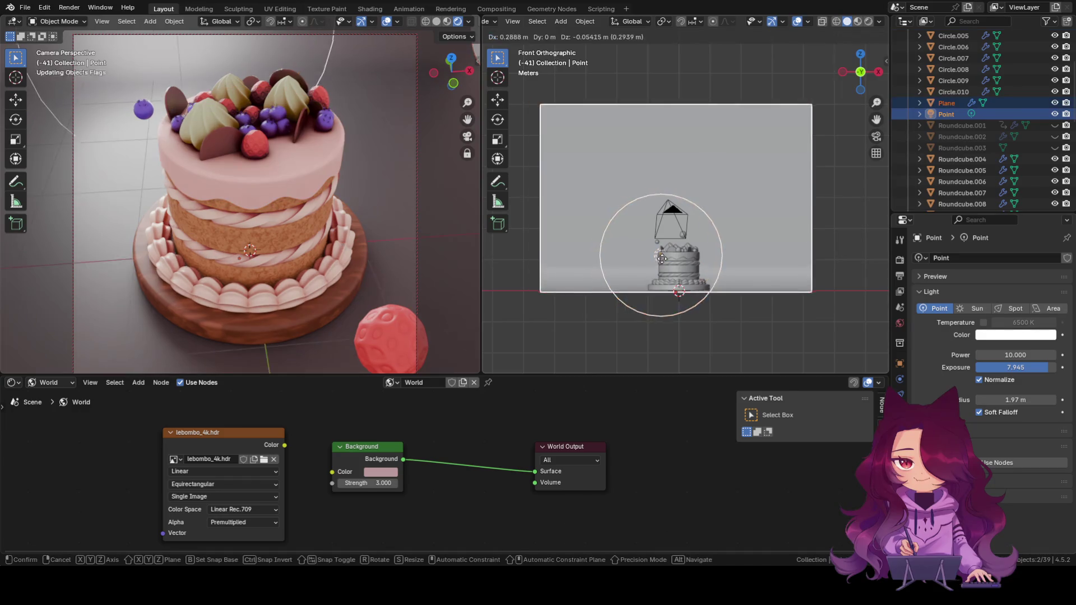
{"action": "key", "text": "Escape"}
{"action": "left_click", "coordinate": [648, 253]}
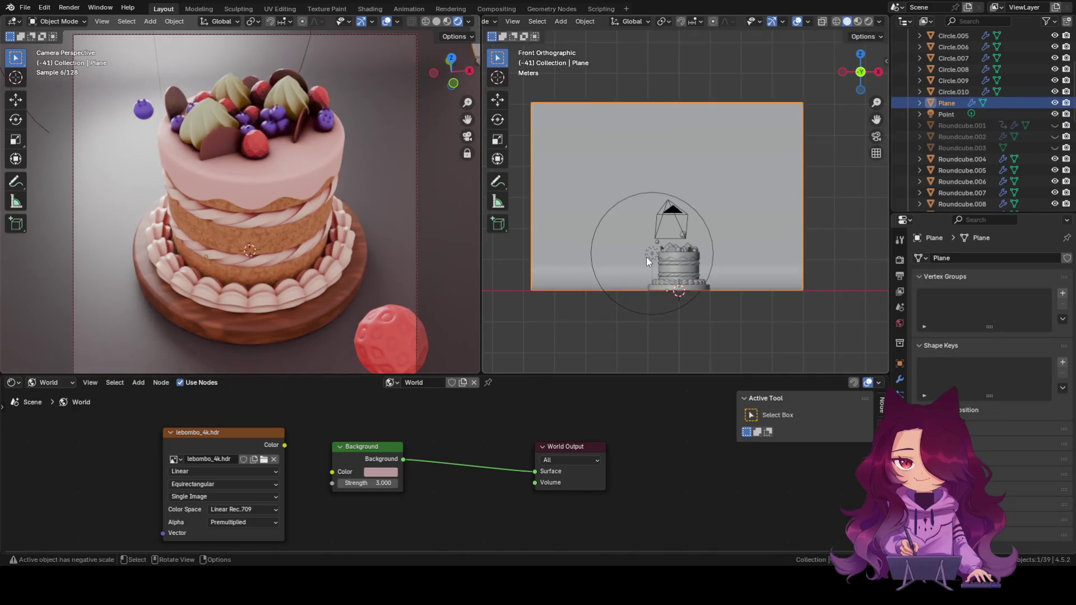
{"action": "left_click", "coordinate": [647, 257]}
{"action": "key", "text": "g"}
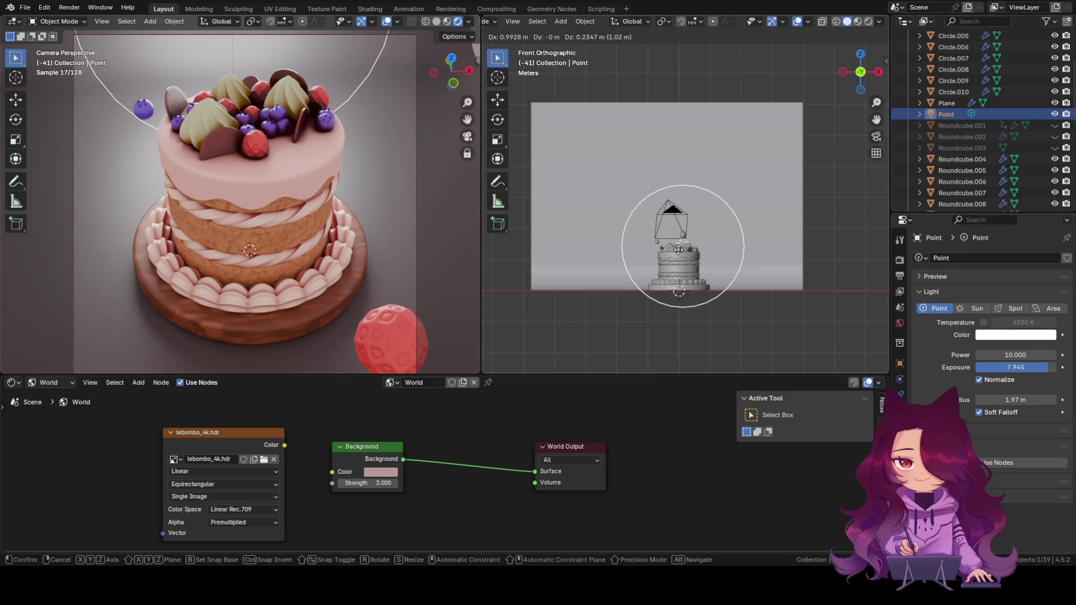
{"action": "left_click", "coordinate": [678, 250]}
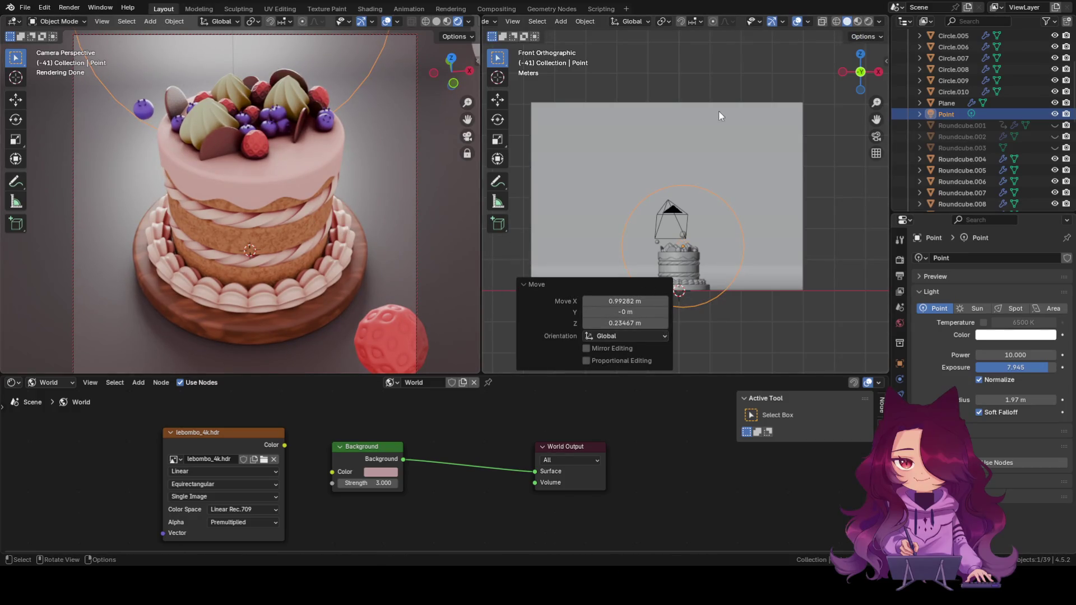
{"action": "left_click", "coordinate": [713, 84]}
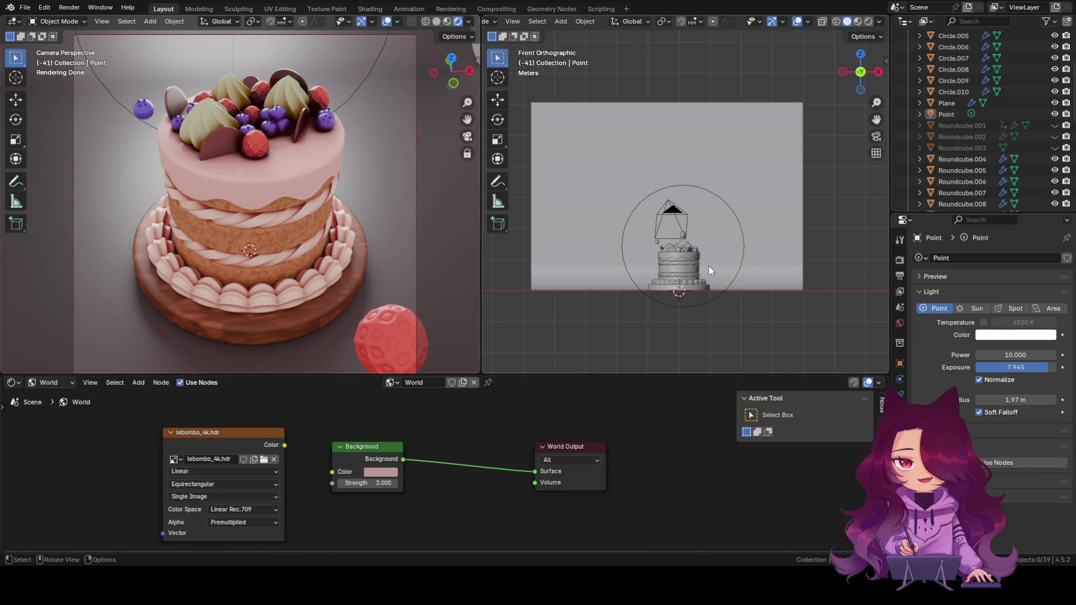
{"action": "scroll", "coordinate": [708, 270], "scroll_direction": "up", "scroll_amount": 1}
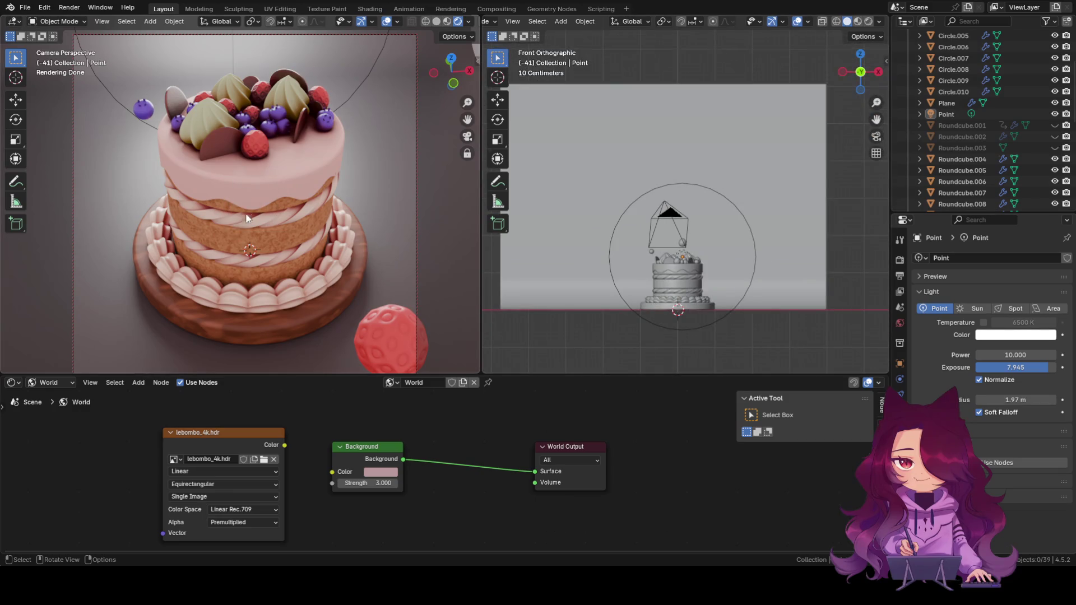
{"action": "scroll", "coordinate": [690, 286], "scroll_direction": "up", "scroll_amount": 1}
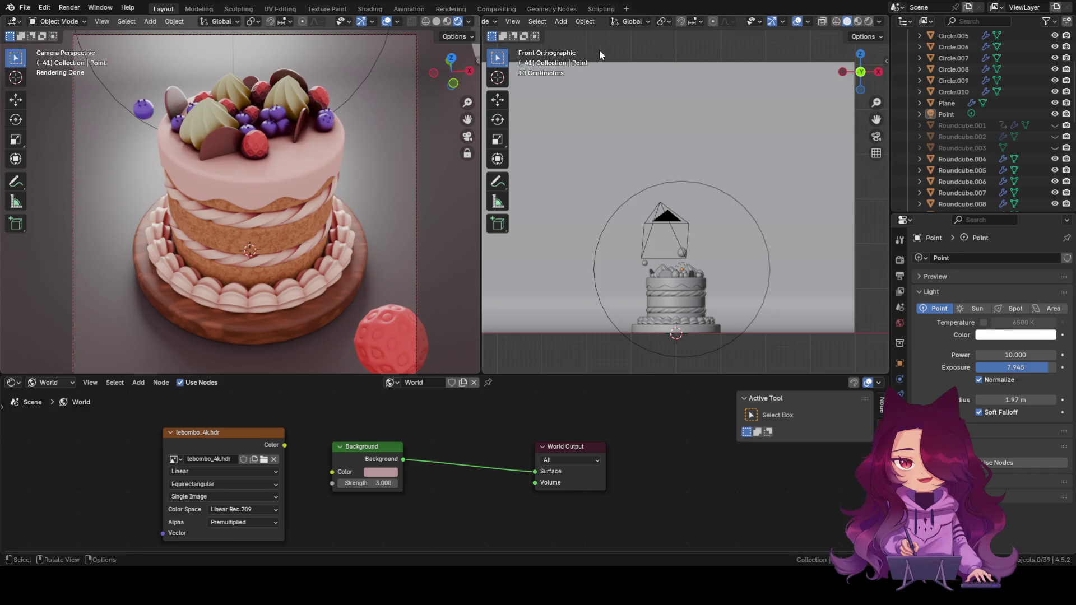
Widen the front viewport and bring up its Viewport Overlays options.
{"action": "left_click_drag", "start_coordinate": [481, 175], "coordinate": [451, 174]}
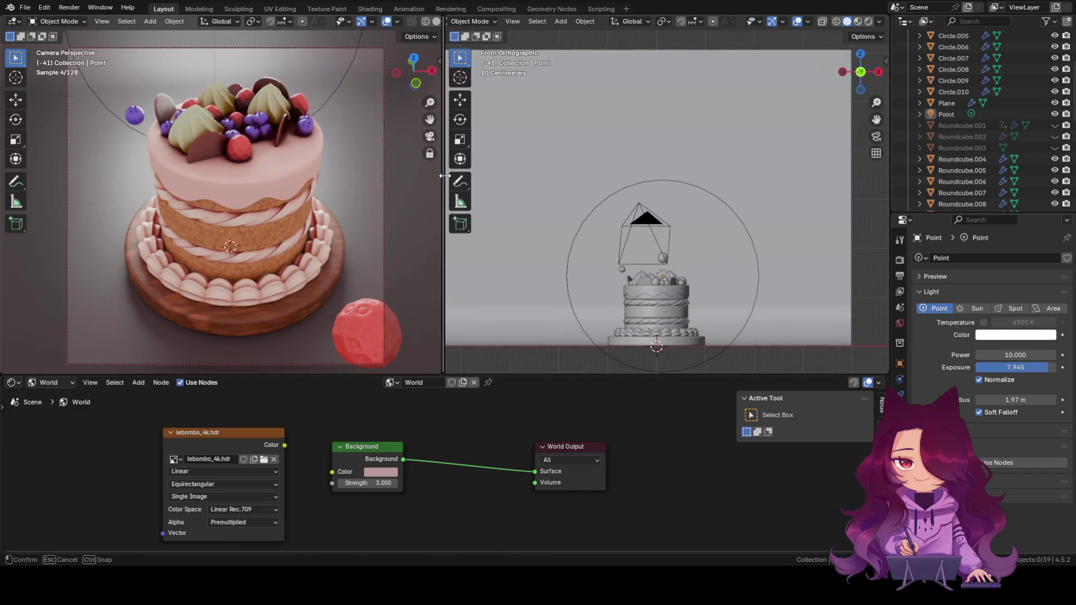
{"action": "left_click_drag", "start_coordinate": [451, 174], "coordinate": [408, 174]}
{"action": "left_click", "coordinate": [586, 75]}
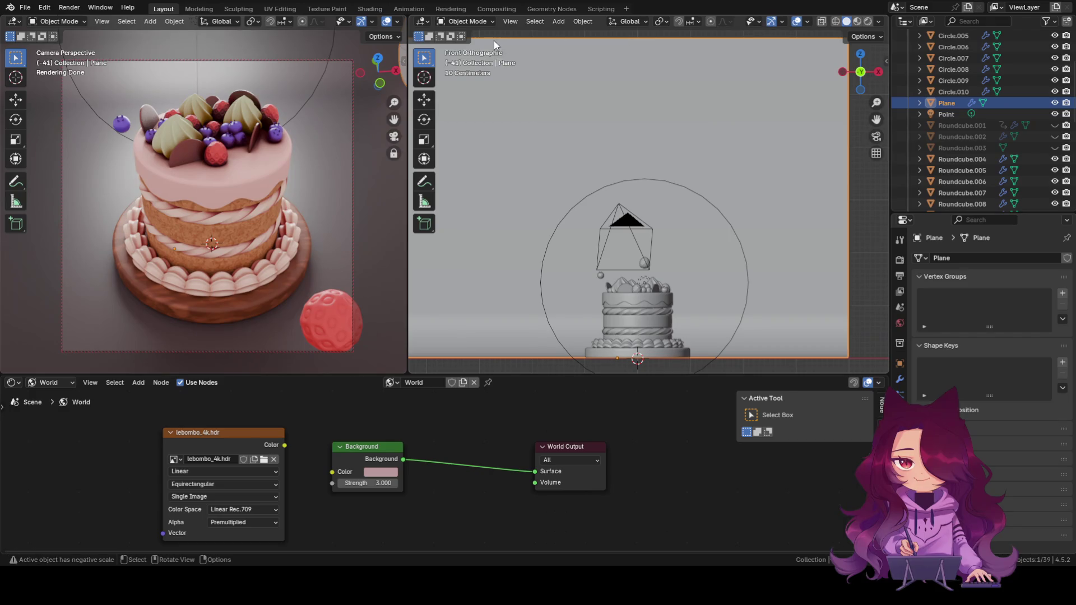
{"action": "left_click", "coordinate": [808, 20]}
{"action": "left_click", "coordinate": [882, 61]}
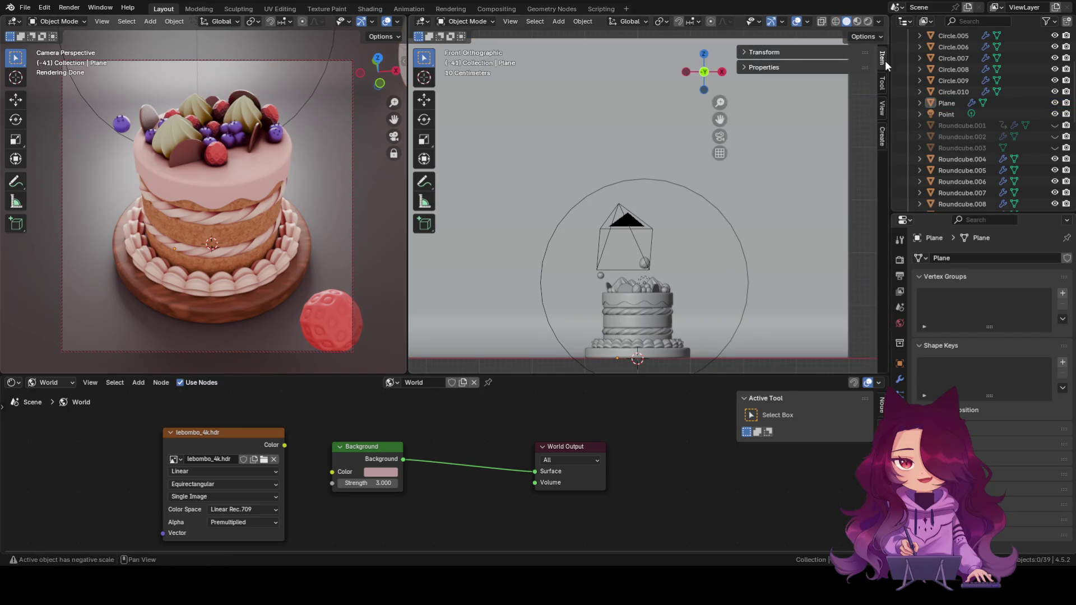
{"action": "left_click", "coordinate": [805, 22]}
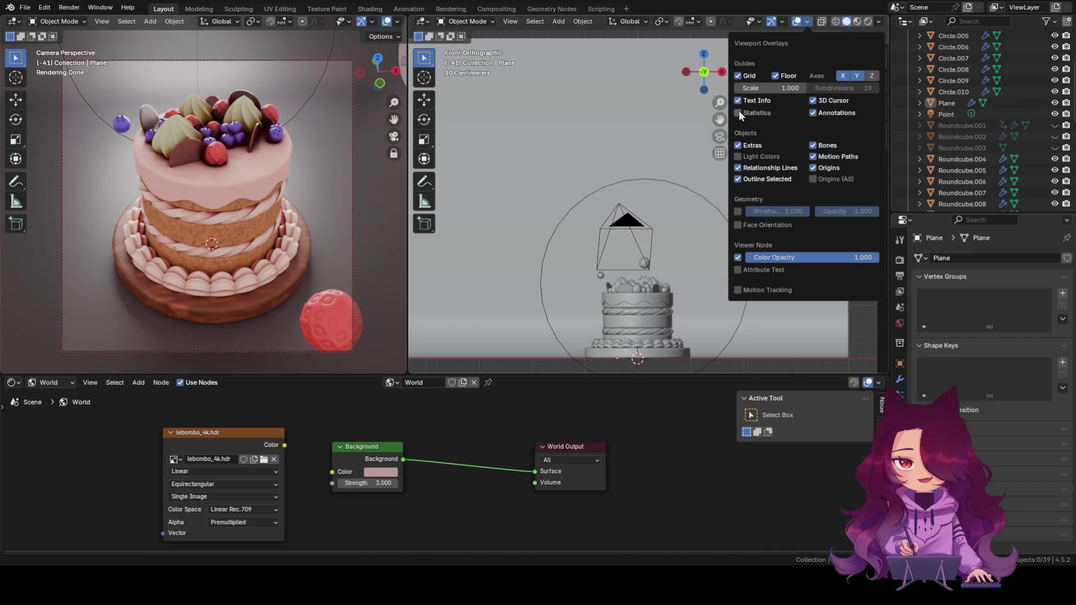
Enable the Wireframe overlay on all objects and orbit around the cake to inspect its mesh.
{"action": "left_click", "coordinate": [737, 211]}
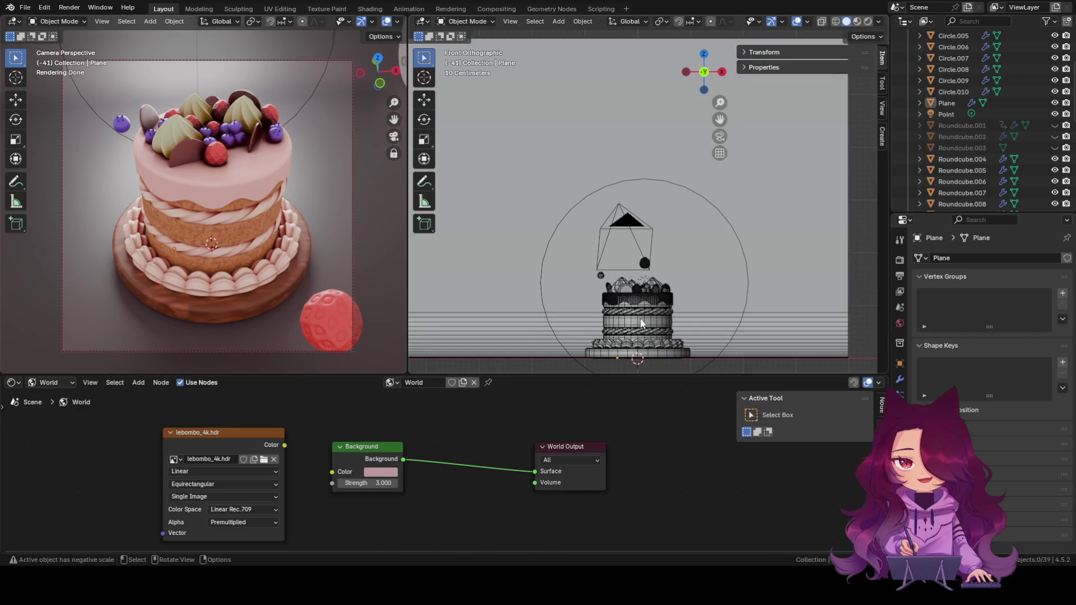
{"action": "scroll", "coordinate": [640, 318], "scroll_direction": "up", "scroll_amount": 3}
{"action": "scroll", "coordinate": [725, 271], "scroll_direction": "up", "scroll_amount": 2}
{"action": "scroll", "coordinate": [705, 277], "scroll_direction": "up", "scroll_amount": 2}
{"action": "scroll", "coordinate": [681, 286], "scroll_direction": "up", "scroll_amount": 2}
{"action": "scroll", "coordinate": [650, 294], "scroll_direction": "up", "scroll_amount": 2}
{"action": "scroll", "coordinate": [664, 269], "scroll_direction": "up", "scroll_amount": 2}
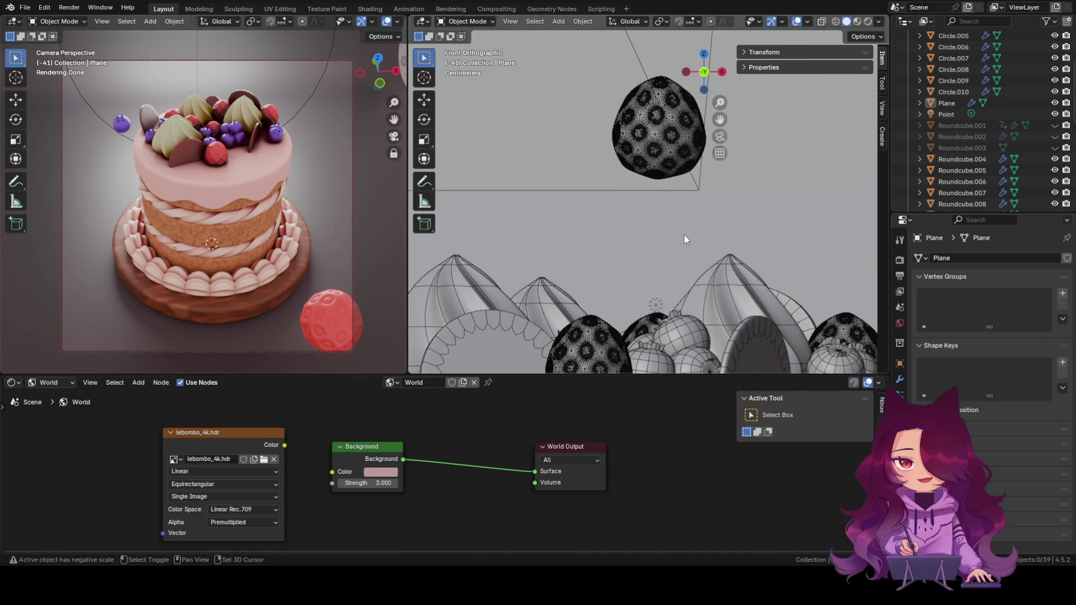
{"action": "scroll", "coordinate": [683, 234], "scroll_direction": "up", "scroll_amount": 2}
{"action": "scroll", "coordinate": [630, 229], "scroll_direction": "up", "scroll_amount": 2}
{"action": "scroll", "coordinate": [649, 213], "scroll_direction": "down", "scroll_amount": 1}
{"action": "scroll", "coordinate": [655, 248], "scroll_direction": "down", "scroll_amount": 1}
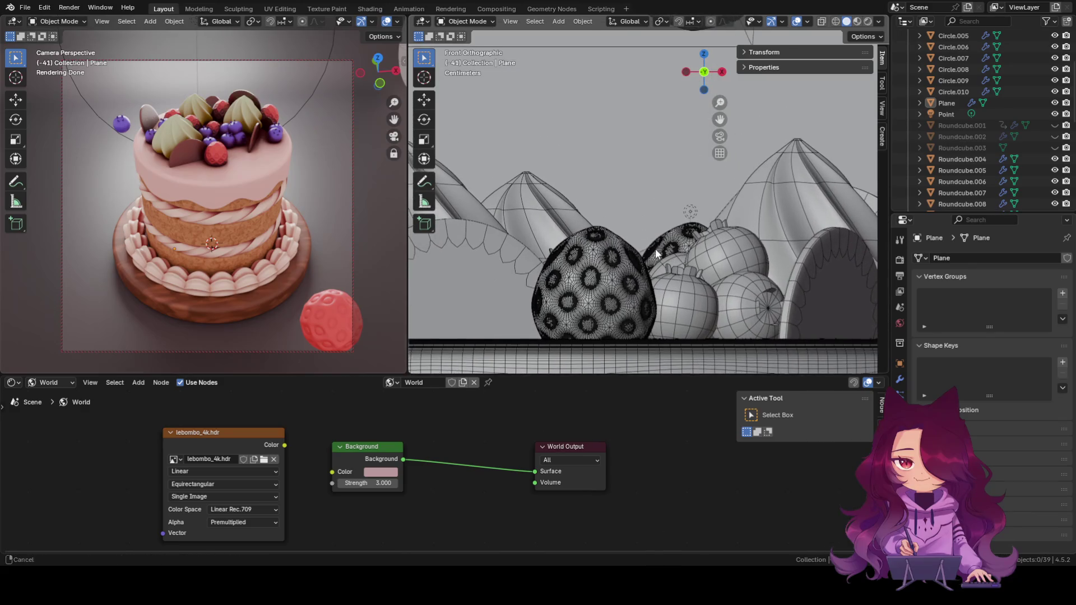
{"action": "scroll", "coordinate": [660, 243], "scroll_direction": "down", "scroll_amount": 1}
{"action": "middle_click_drag", "start_coordinate": [660, 243], "coordinate": [664, 308]}
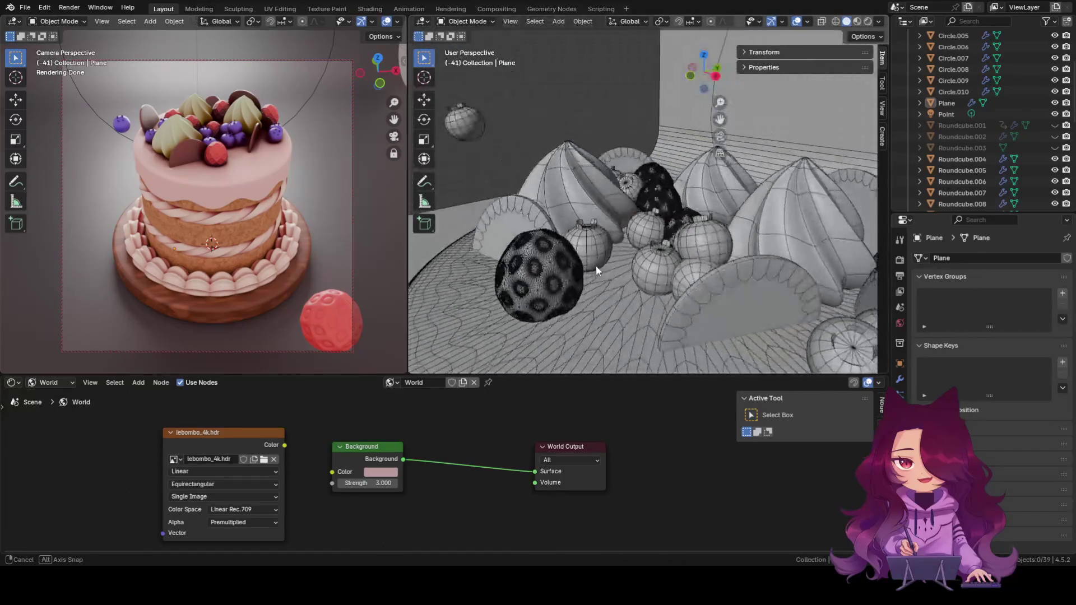
{"action": "mouse_move", "coordinate": [664, 308]}
{"action": "middle_mouse_down"}
{"action": "mouse_move", "coordinate": [488, 306]}
{"action": "mouse_move", "coordinate": [731, 185]}
{"action": "middle_mouse_up"}
{"action": "scroll", "coordinate": [488, 307], "scroll_direction": "up", "scroll_amount": 2}
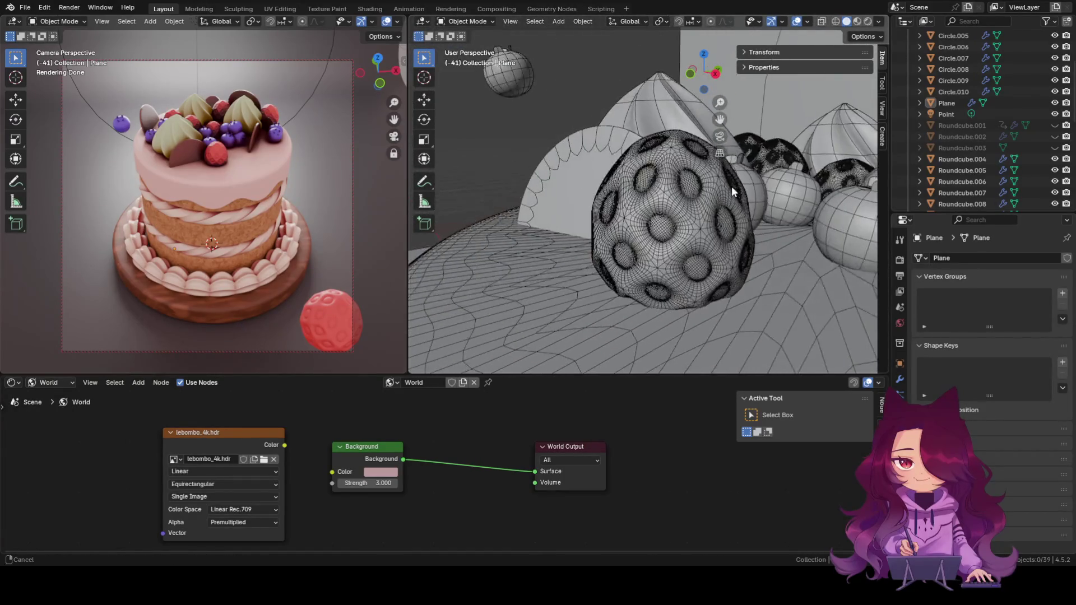
{"action": "scroll", "coordinate": [694, 251], "scroll_direction": "up", "scroll_amount": 2}
{"action": "scroll", "coordinate": [693, 252], "scroll_direction": "down", "scroll_amount": 1}
{"action": "scroll", "coordinate": [693, 251], "scroll_direction": "down", "scroll_amount": 2}
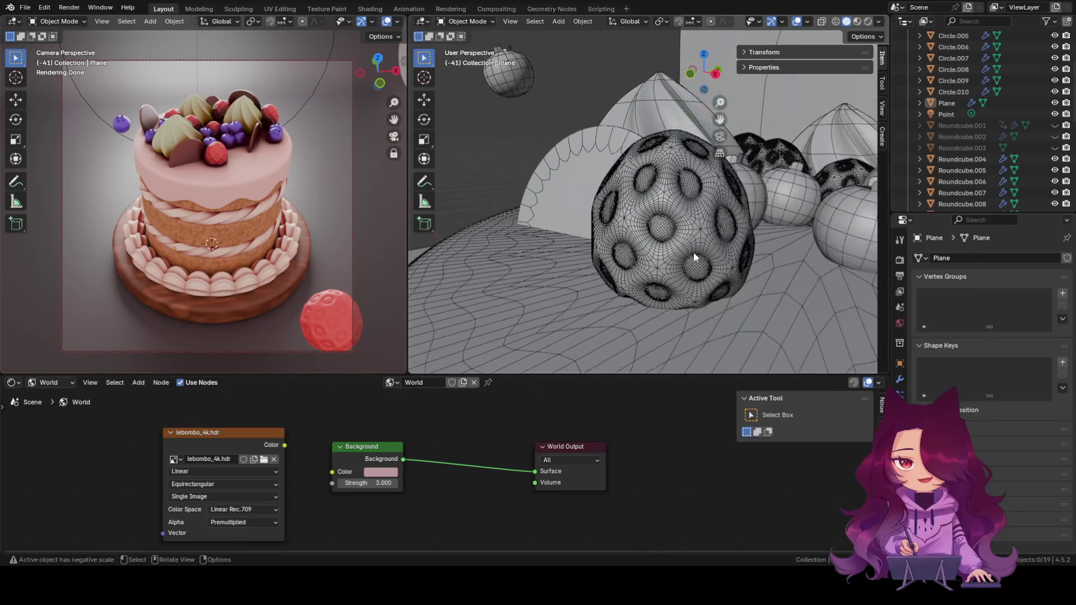
{"action": "scroll", "coordinate": [694, 251], "scroll_direction": "down", "scroll_amount": 2}
{"action": "scroll", "coordinate": [693, 252], "scroll_direction": "down", "scroll_amount": 2}
{"action": "scroll", "coordinate": [694, 252], "scroll_direction": "up", "scroll_amount": 2}
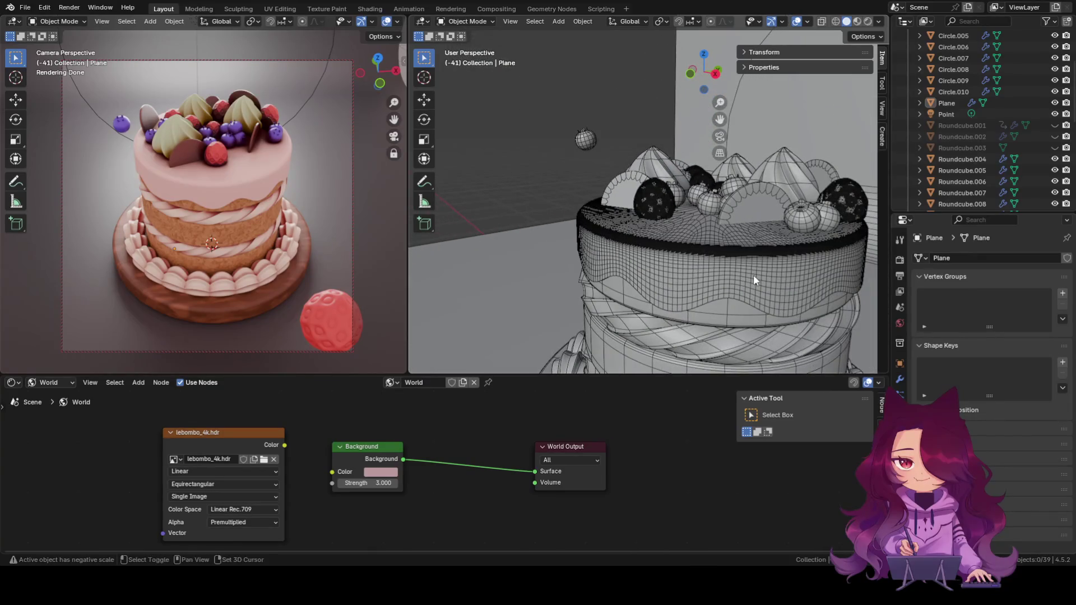
{"action": "middle_click_drag", "start_coordinate": [753, 275], "coordinate": [662, 299]}
{"action": "scroll", "coordinate": [688, 131], "scroll_direction": "down", "scroll_amount": 2}
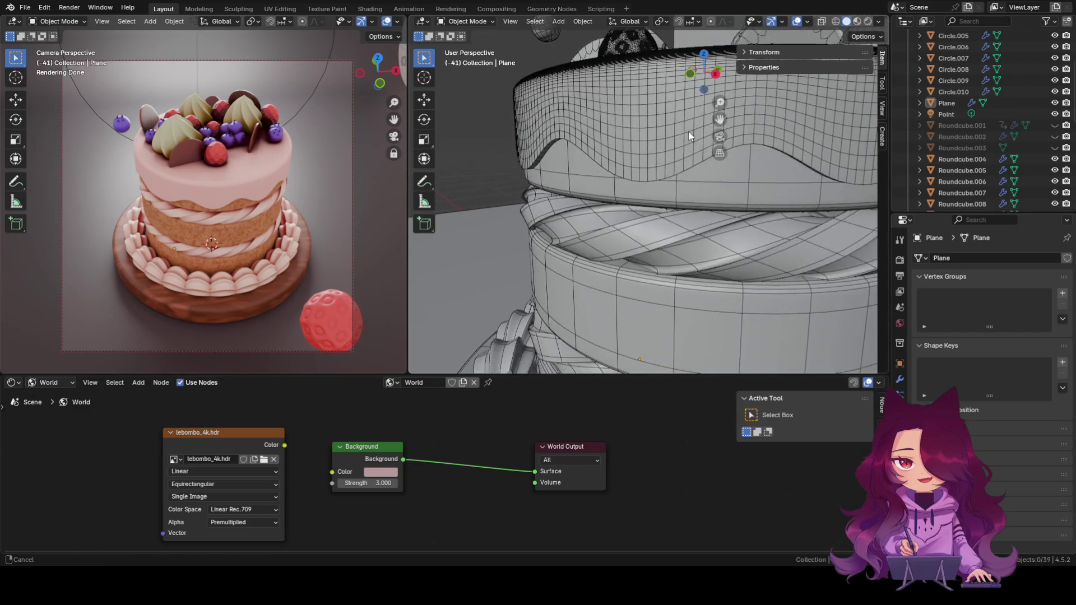
{"action": "scroll", "coordinate": [613, 211], "scroll_direction": "down", "scroll_amount": 2}
{"action": "scroll", "coordinate": [613, 210], "scroll_direction": "down", "scroll_amount": 2}
{"action": "scroll", "coordinate": [612, 211], "scroll_direction": "down", "scroll_amount": 3}
{"action": "mouse_move", "coordinate": [647, 212]}
{"action": "middle_mouse_down"}
{"action": "mouse_move", "coordinate": [642, 324]}
{"action": "mouse_move", "coordinate": [660, 355]}
{"action": "mouse_move", "coordinate": [720, 370]}
{"action": "middle_mouse_up"}
{"action": "scroll", "coordinate": [713, 262], "scroll_direction": "up", "scroll_amount": 2}
{"action": "scroll", "coordinate": [689, 308], "scroll_direction": "up", "scroll_amount": 2}
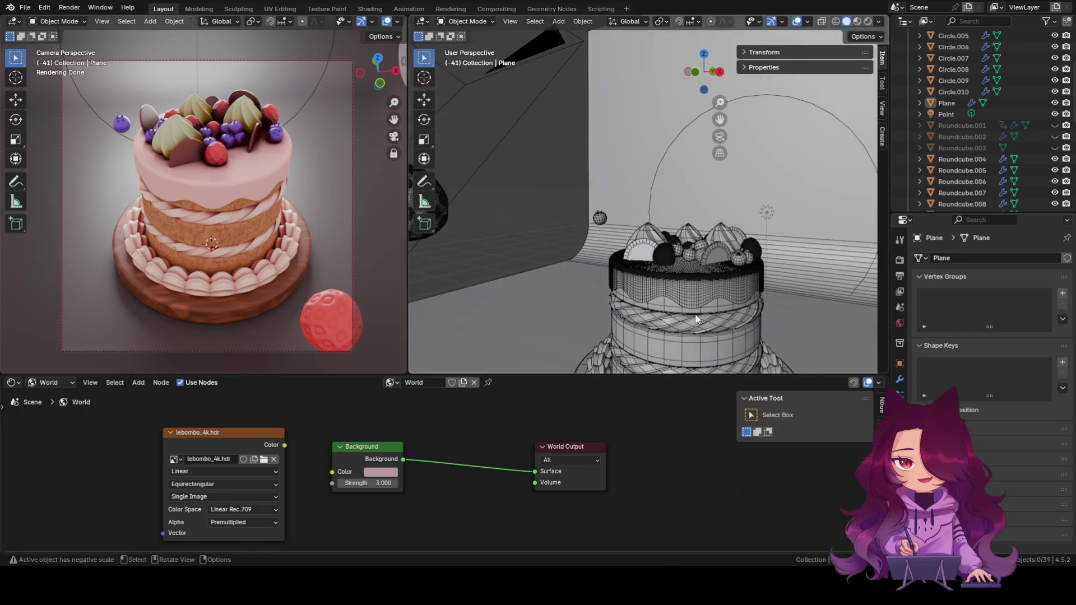
{"action": "middle_click_drag", "start_coordinate": [675, 333], "coordinate": [636, 250], "text": "shift"}
{"action": "scroll", "coordinate": [636, 250], "scroll_direction": "down", "scroll_amount": 2}
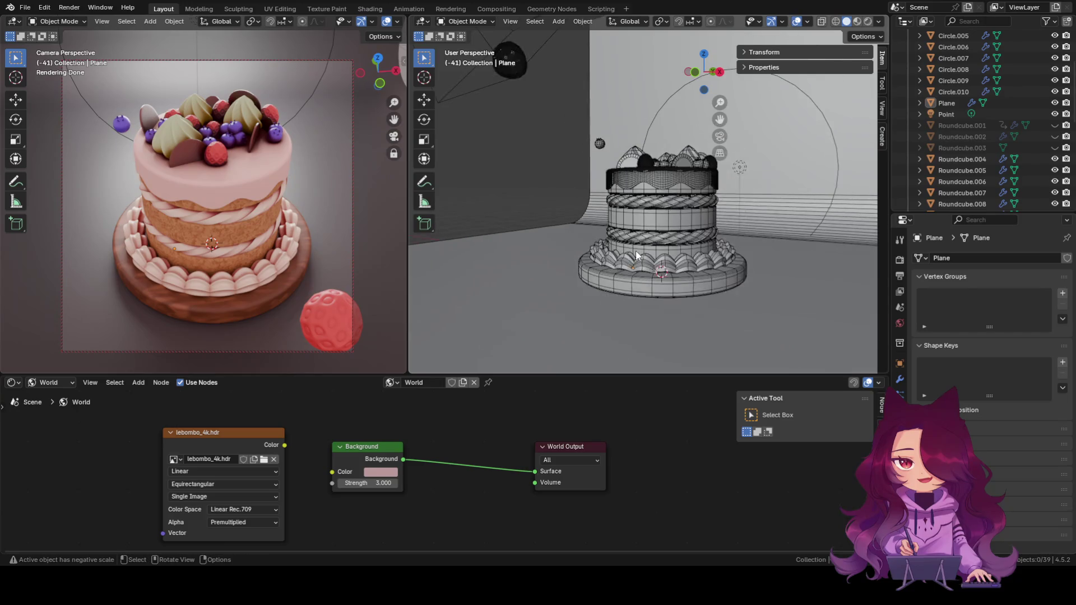
{"action": "scroll", "coordinate": [662, 317], "scroll_direction": "down", "scroll_amount": 1}
{"action": "scroll", "coordinate": [734, 144], "scroll_direction": "down", "scroll_amount": 1}
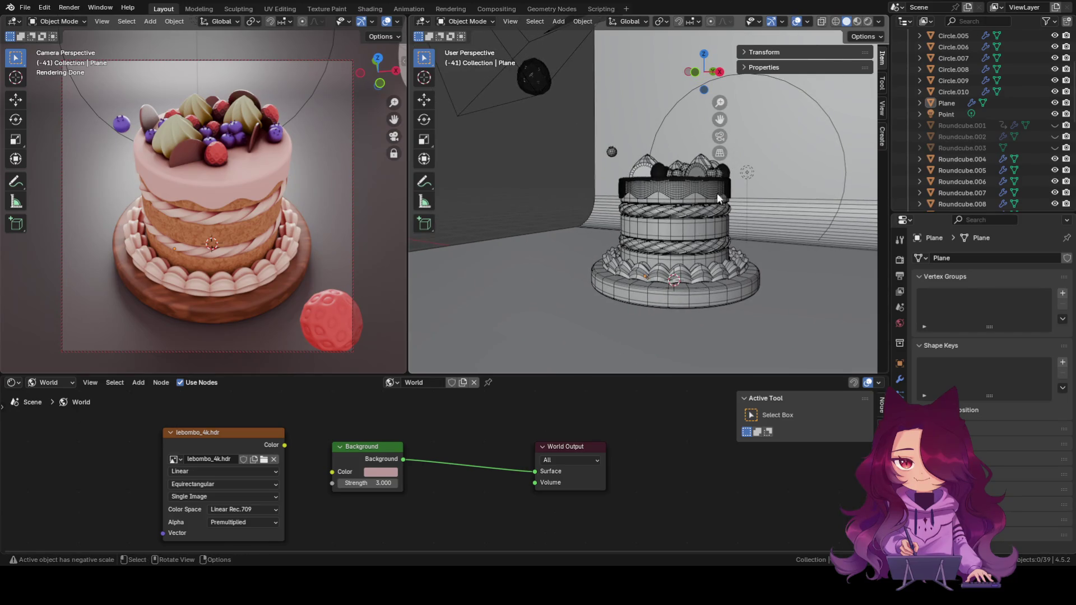
{"action": "scroll", "coordinate": [649, 223], "scroll_direction": "up", "scroll_amount": 1}
{"action": "scroll", "coordinate": [649, 223], "scroll_direction": "up", "scroll_amount": 1}
{"action": "scroll", "coordinate": [684, 239], "scroll_direction": "up", "scroll_amount": 1}
{"action": "scroll", "coordinate": [733, 261], "scroll_direction": "up", "scroll_amount": 3}
{"action": "scroll", "coordinate": [731, 283], "scroll_direction": "down", "scroll_amount": 4}
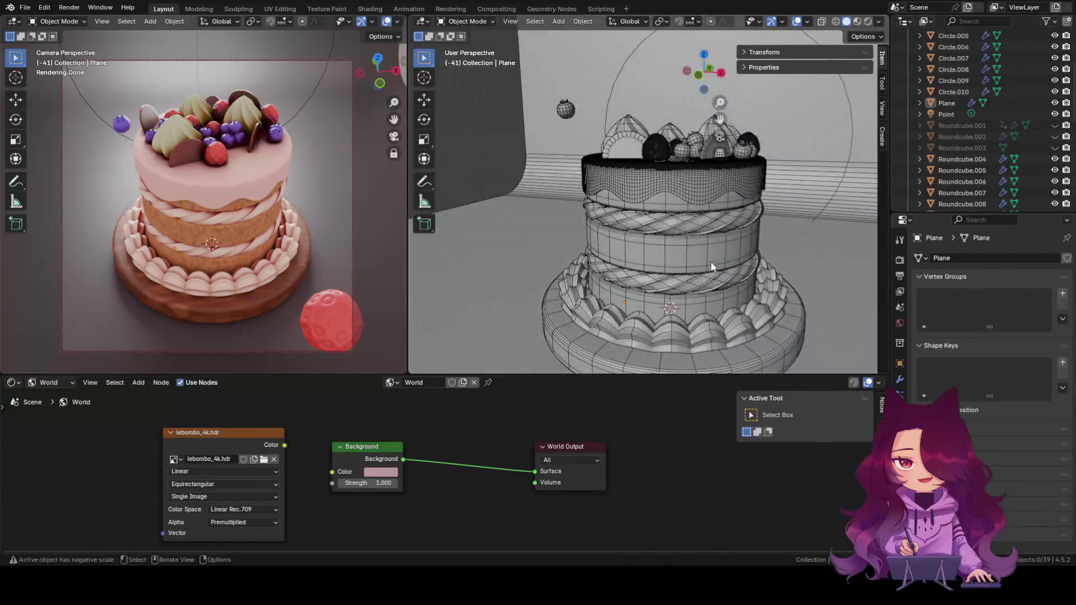
{"action": "left_click", "coordinate": [837, 21]}
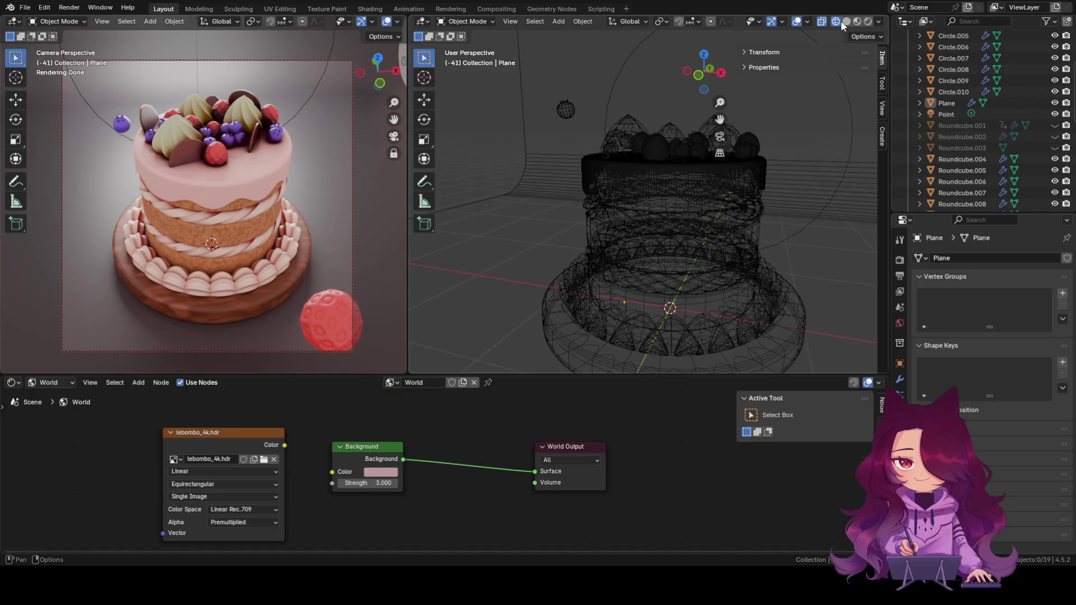
Turn off the Wireframe overlay and return the view to plain solid shading.
{"action": "left_click", "coordinate": [845, 21]}
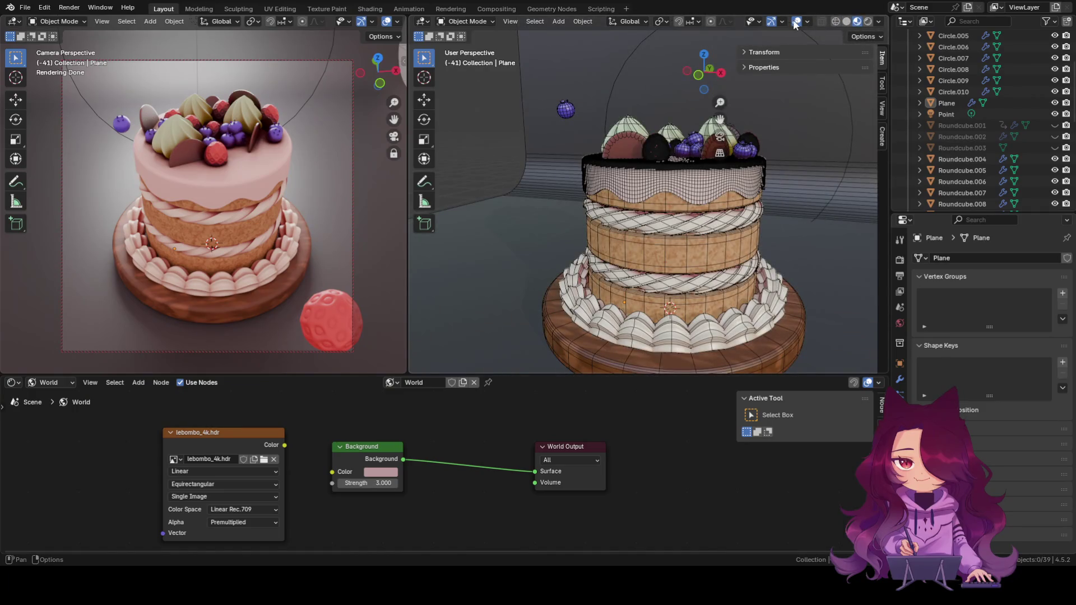
{"action": "left_click", "coordinate": [795, 21]}
{"action": "left_click", "coordinate": [796, 21]}
{"action": "left_click", "coordinate": [806, 21]}
{"action": "left_click", "coordinate": [737, 225]}
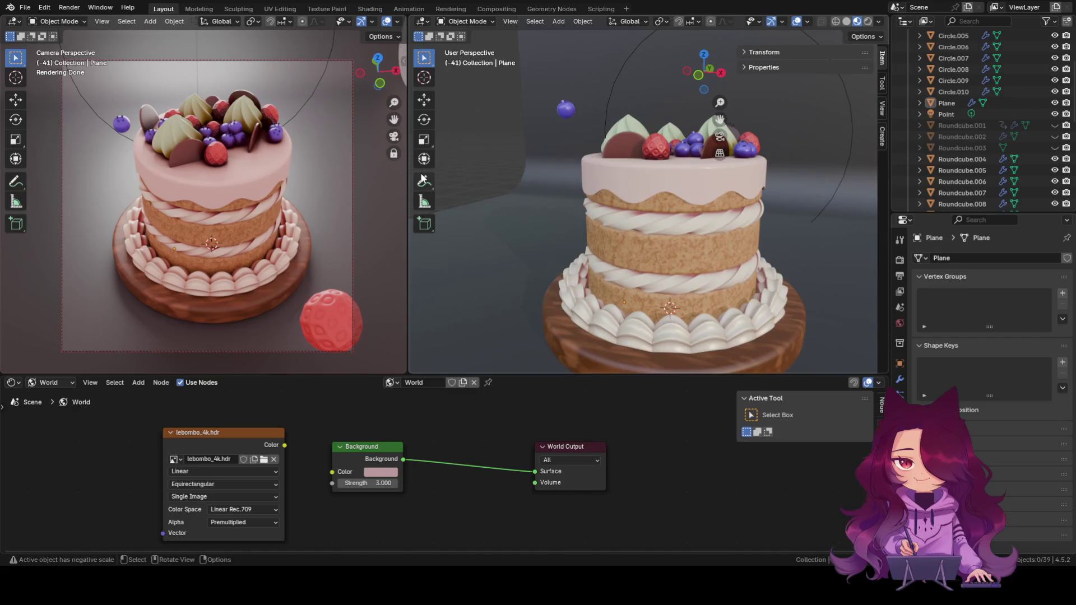
{"action": "left_click", "coordinate": [836, 21]}
{"action": "mouse_move", "coordinate": [629, 274]}
{"action": "middle_mouse_down"}
{"action": "mouse_move", "coordinate": [737, 236]}
{"action": "mouse_move", "coordinate": [671, 202]}
{"action": "middle_mouse_up"}
{"action": "scroll", "coordinate": [719, 231], "scroll_direction": "down", "scroll_amount": 6}
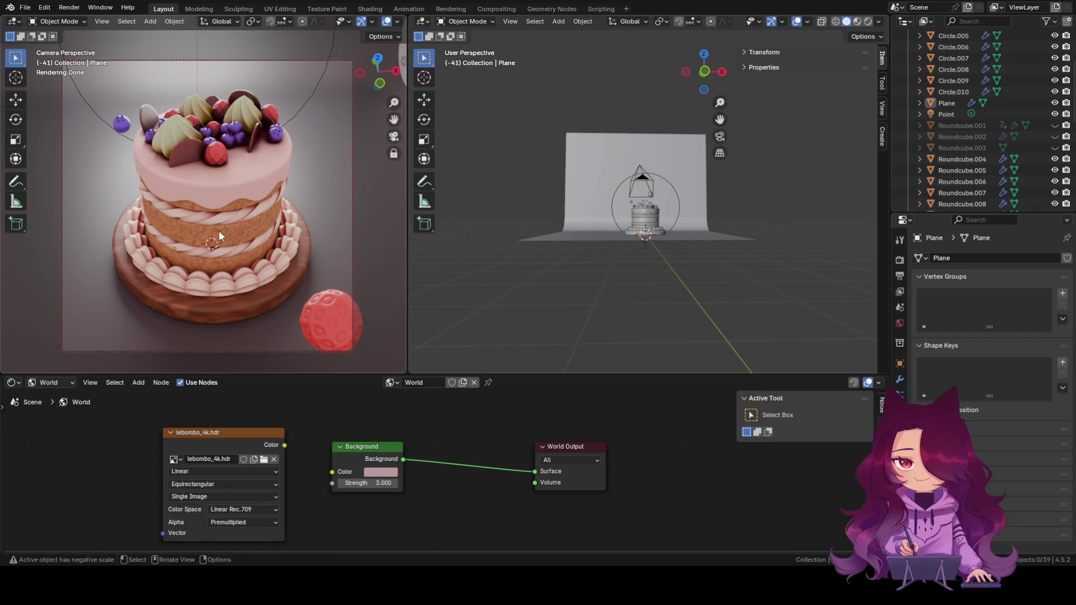
Scale the point light's radius down to about 0.394 m.
{"action": "left_click", "coordinate": [80, 101]}
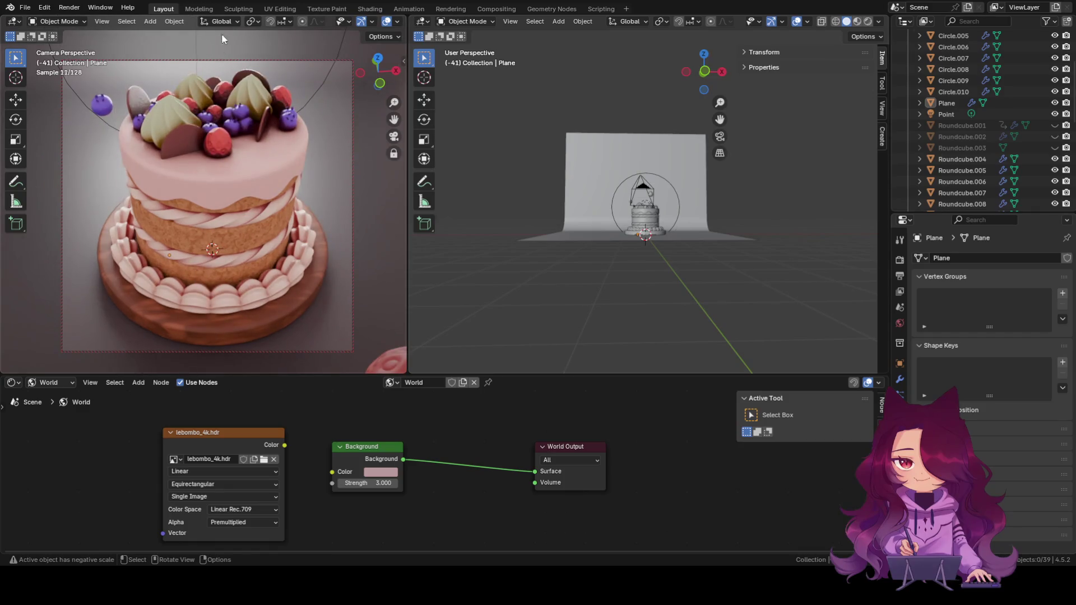
{"action": "key", "text": "s"}
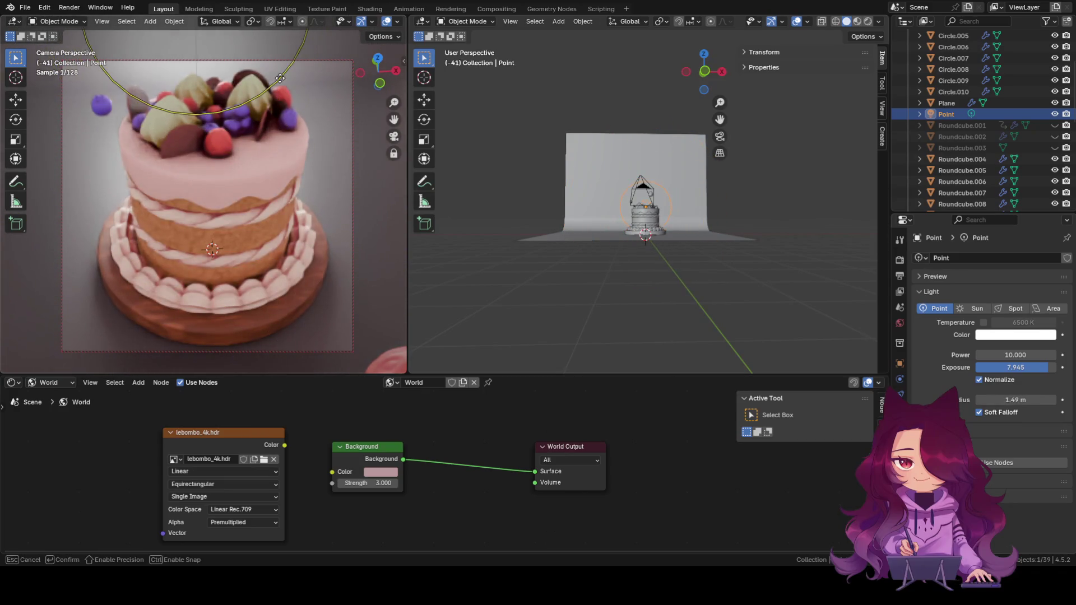
{"action": "left_click", "coordinate": [668, 219]}
{"action": "scroll", "coordinate": [669, 219], "scroll_direction": "up", "scroll_amount": 3}
{"action": "scroll", "coordinate": [668, 219], "scroll_direction": "up", "scroll_amount": 5}
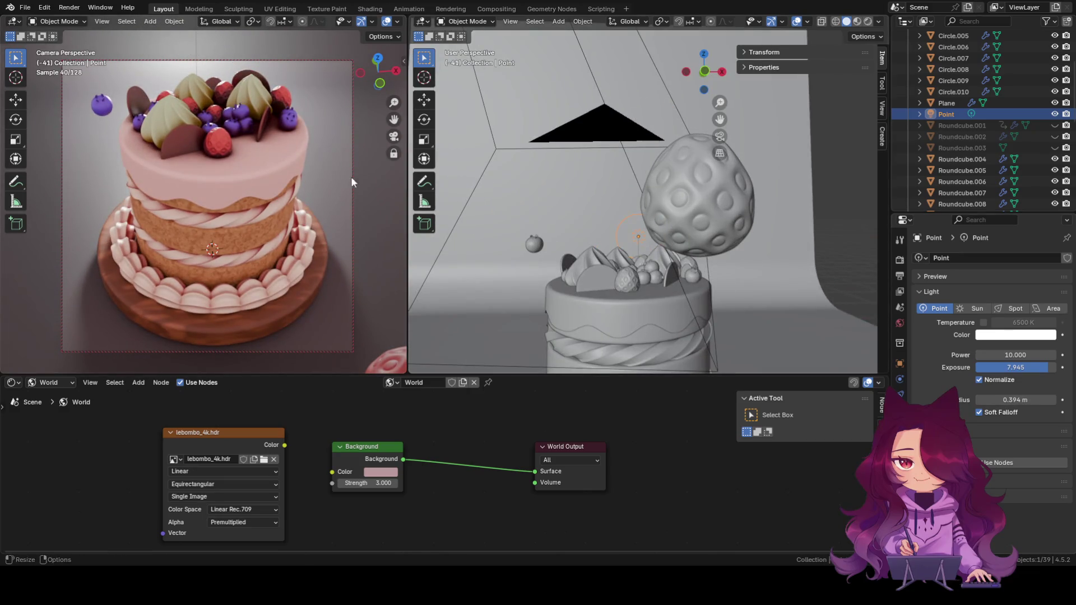
{"action": "scroll", "coordinate": [221, 238], "scroll_direction": "down", "scroll_amount": 2}
{"action": "scroll", "coordinate": [221, 238], "scroll_direction": "down", "scroll_amount": 2}
{"action": "scroll", "coordinate": [220, 238], "scroll_direction": "up", "scroll_amount": 3}
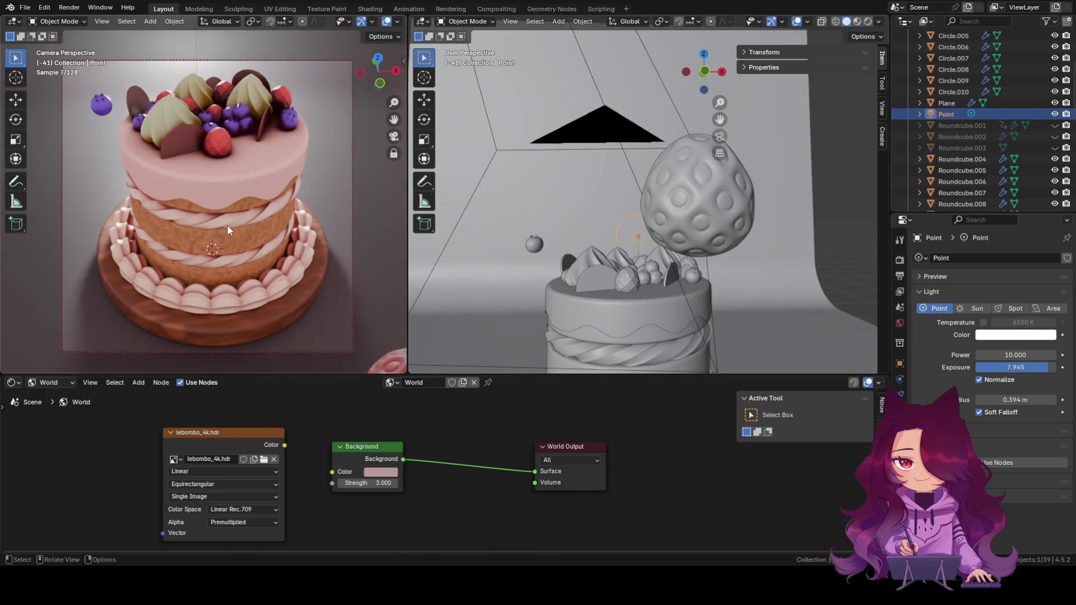
{"action": "scroll", "coordinate": [827, 134], "scroll_direction": "down", "scroll_amount": 1}
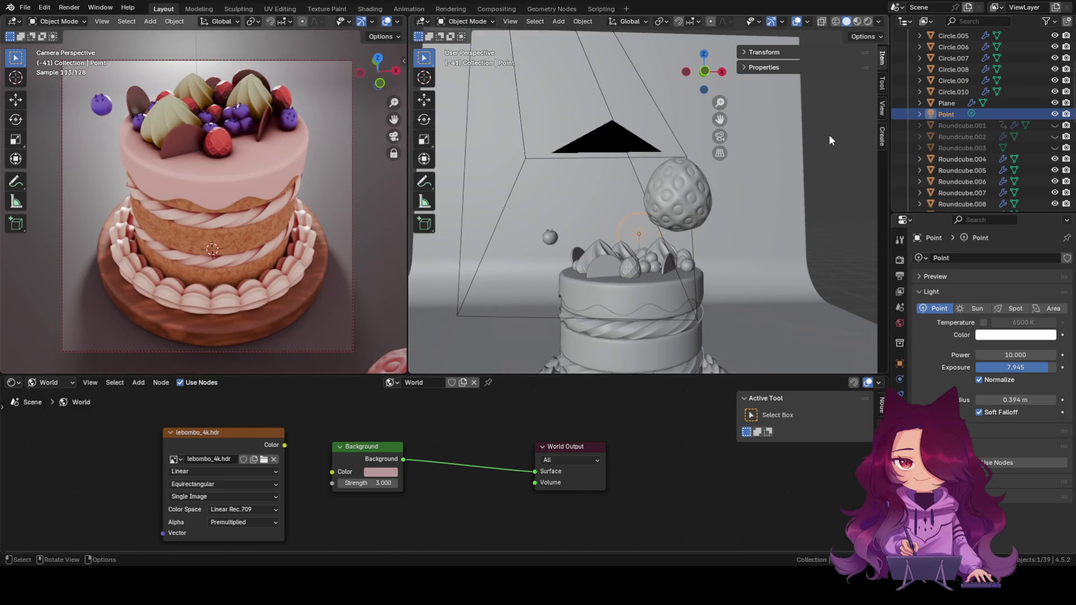
{"action": "left_click", "coordinate": [828, 135]}
Level the view toward the front and select the point light above the berries.
{"action": "mouse_move", "coordinate": [806, 221]}
{"action": "middle_mouse_down"}
{"action": "mouse_move", "coordinate": [737, 250]}
{"action": "mouse_move", "coordinate": [674, 57]}
{"action": "middle_mouse_up"}
{"action": "left_click_drag", "start_coordinate": [714, 61], "coordinate": [672, 210]}
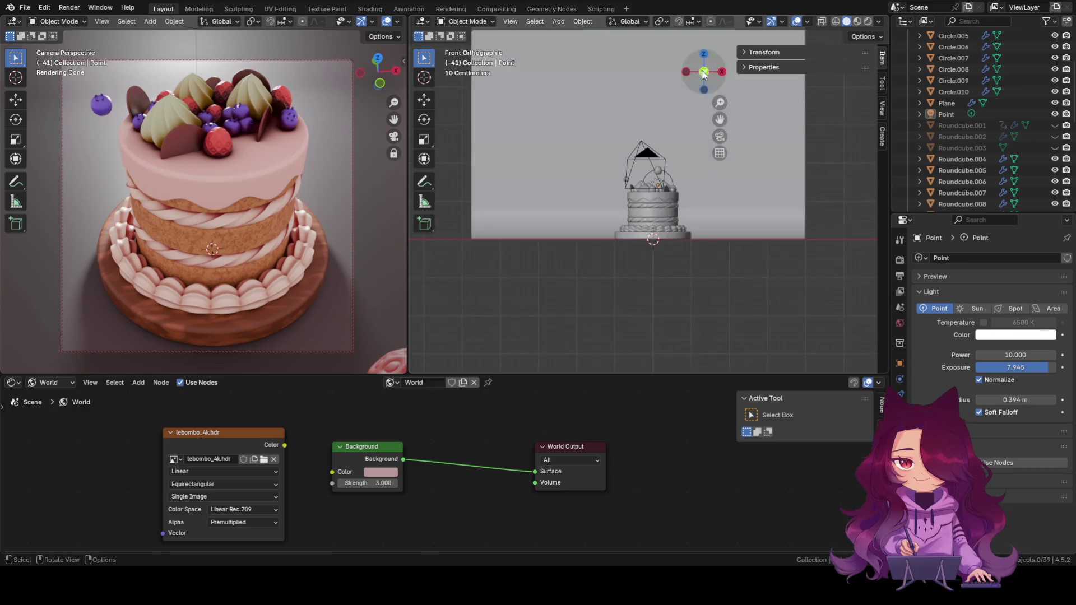
{"action": "scroll", "coordinate": [671, 209], "scroll_direction": "up", "scroll_amount": 2}
{"action": "scroll", "coordinate": [678, 177], "scroll_direction": "up", "scroll_amount": 2}
{"action": "left_click", "coordinate": [675, 164]}
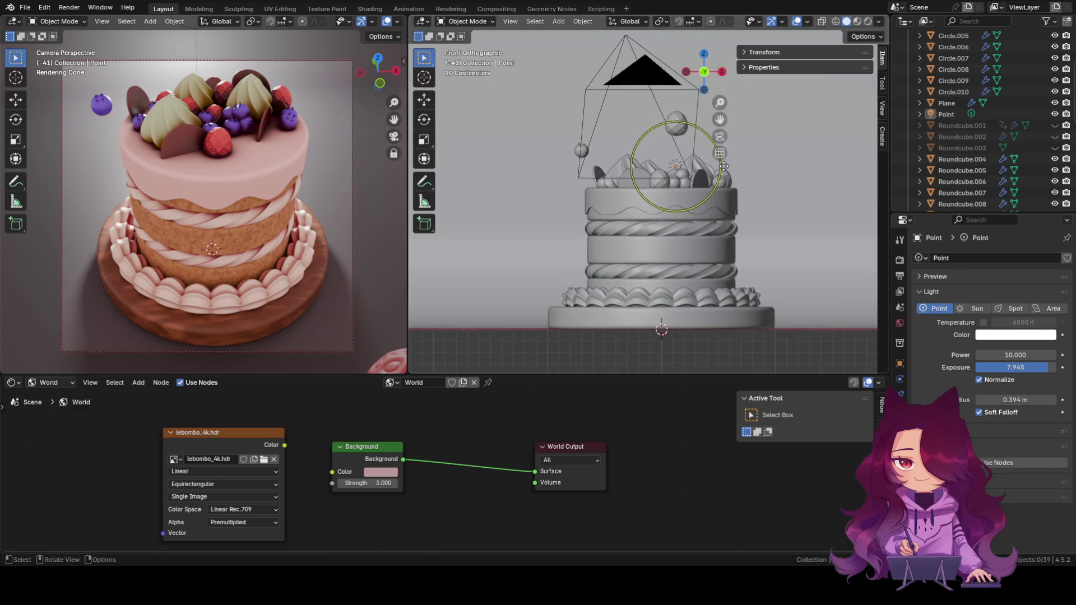
{"action": "left_click", "coordinate": [750, 171]}
{"action": "scroll", "coordinate": [717, 193], "scroll_direction": "down", "scroll_amount": 2}
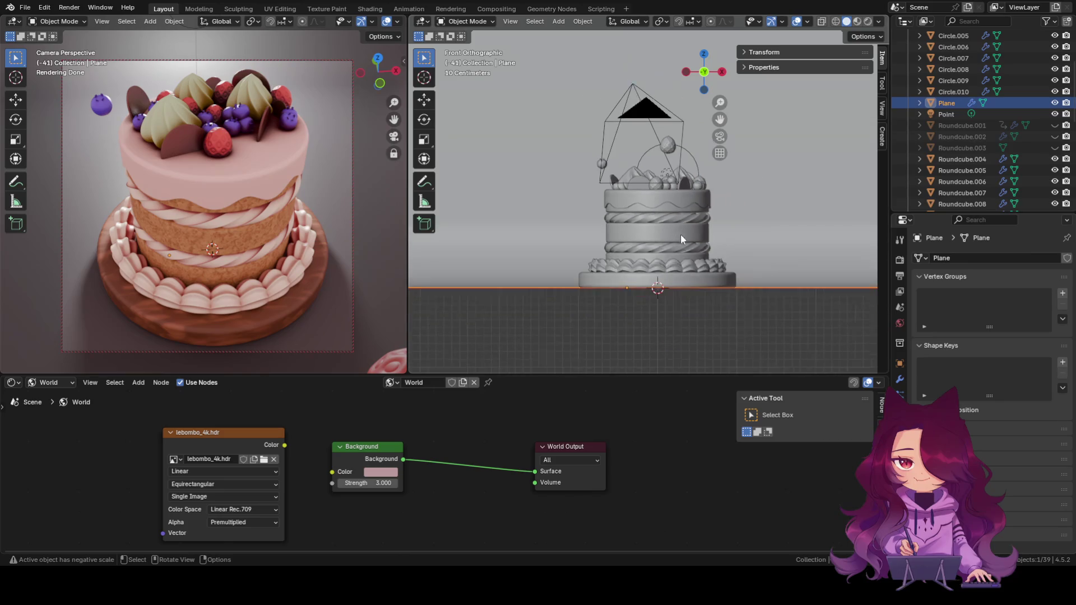
{"action": "left_click", "coordinate": [693, 159]}
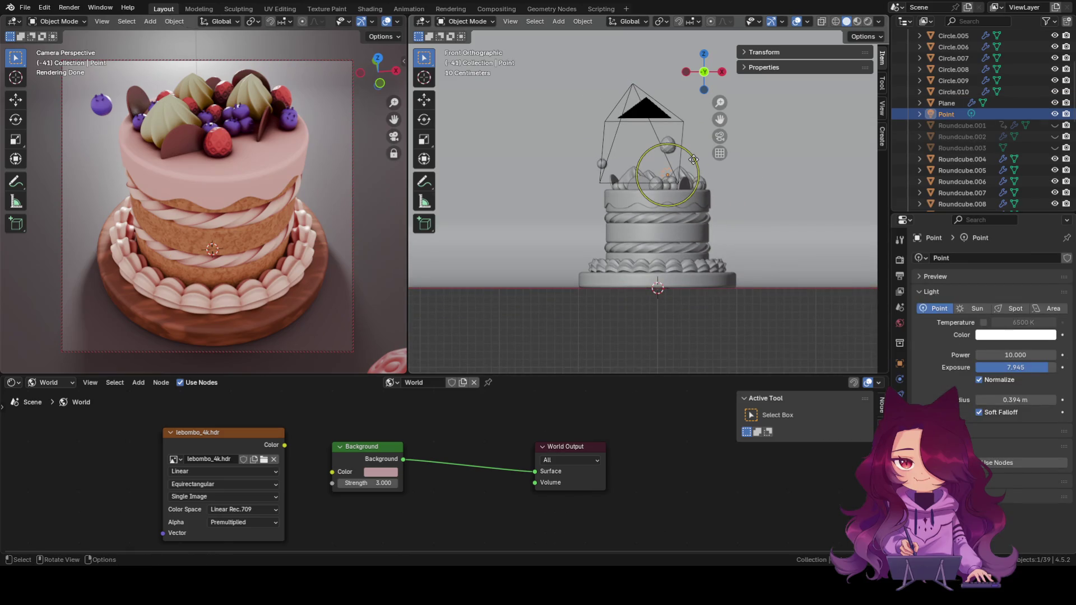
Drop the point light at mid-height beside the cake's left side for side lighting.
{"action": "key", "text": "g"}
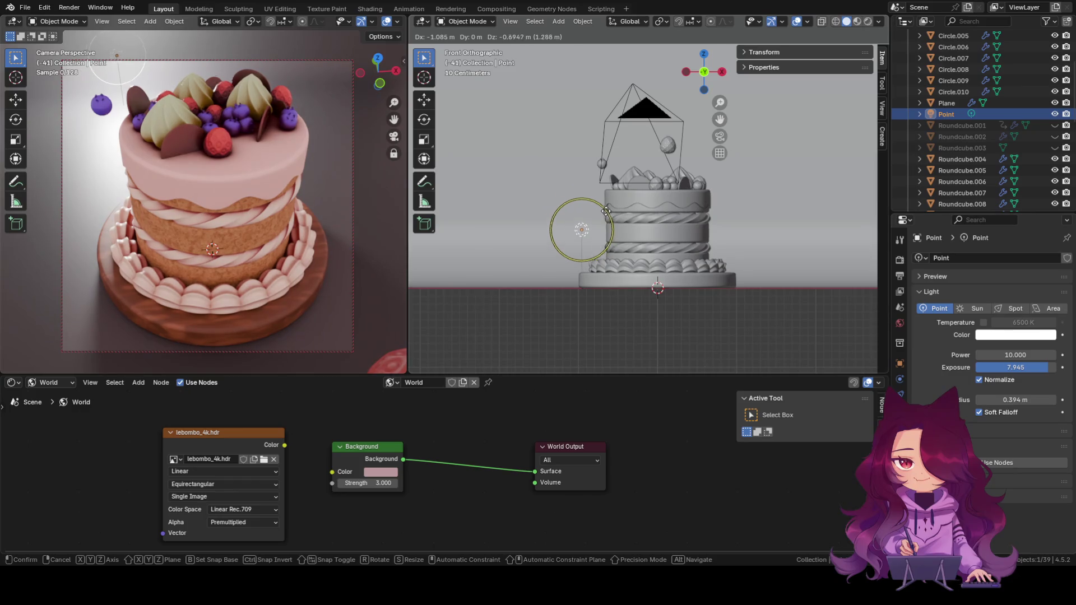
{"action": "left_click", "coordinate": [604, 207]}
{"action": "left_click", "coordinate": [645, 347]}
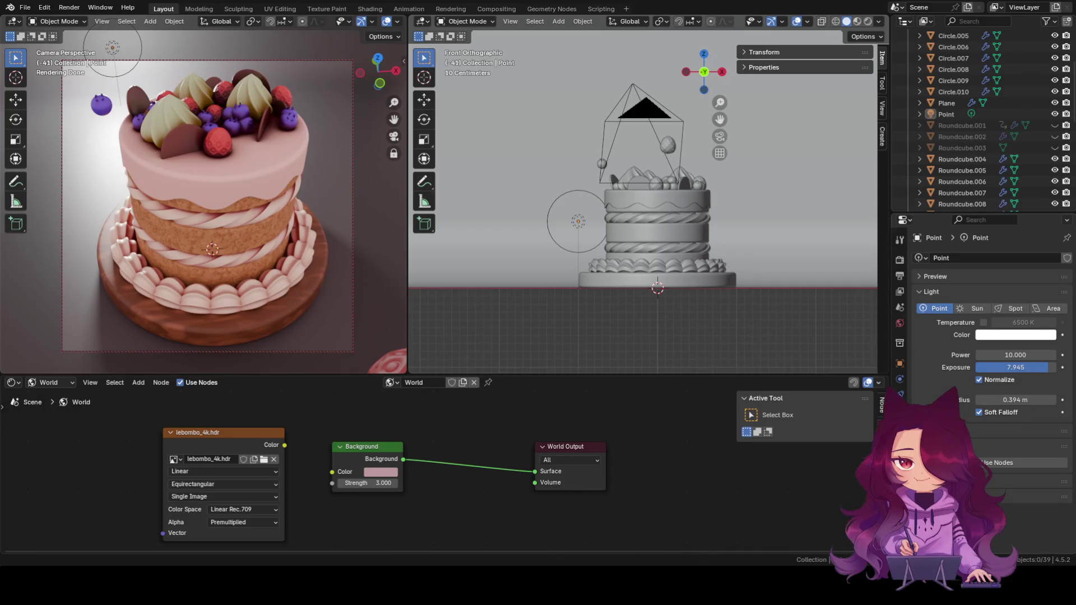
{"action": "left_click", "coordinate": [579, 223]}
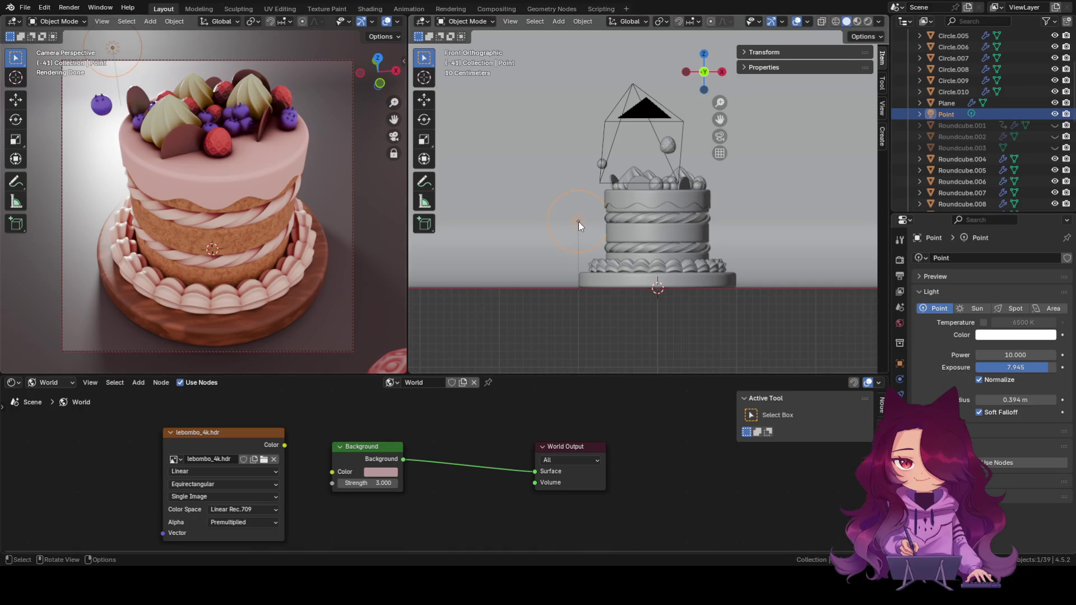
Cancel an accidental move of the light and backdrop plane together so both stay put.
{"action": "left_click", "coordinate": [581, 223], "text": "shift"}
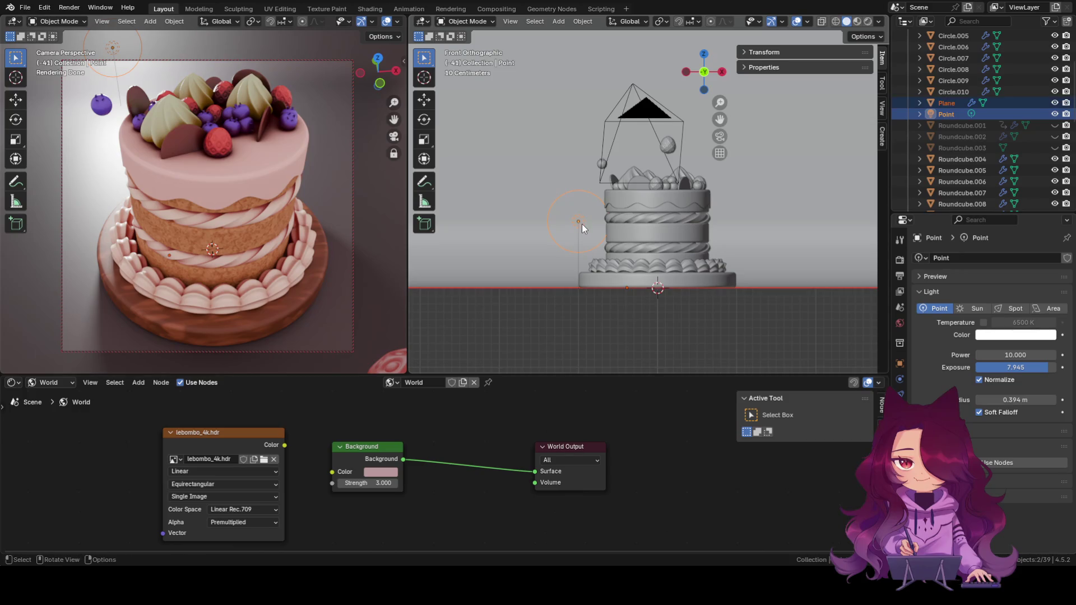
{"action": "key", "text": "g"}
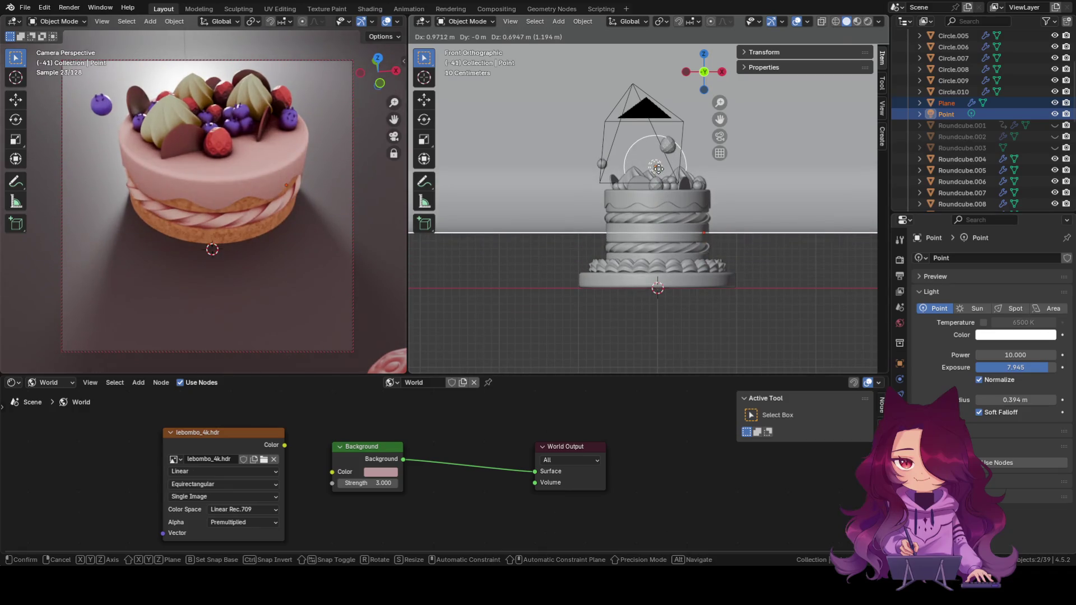
{"action": "key", "text": "Escape"}
{"action": "left_click", "coordinate": [625, 350]}
Move only the point light back up above the cake's top.
{"action": "left_click", "coordinate": [578, 223]}
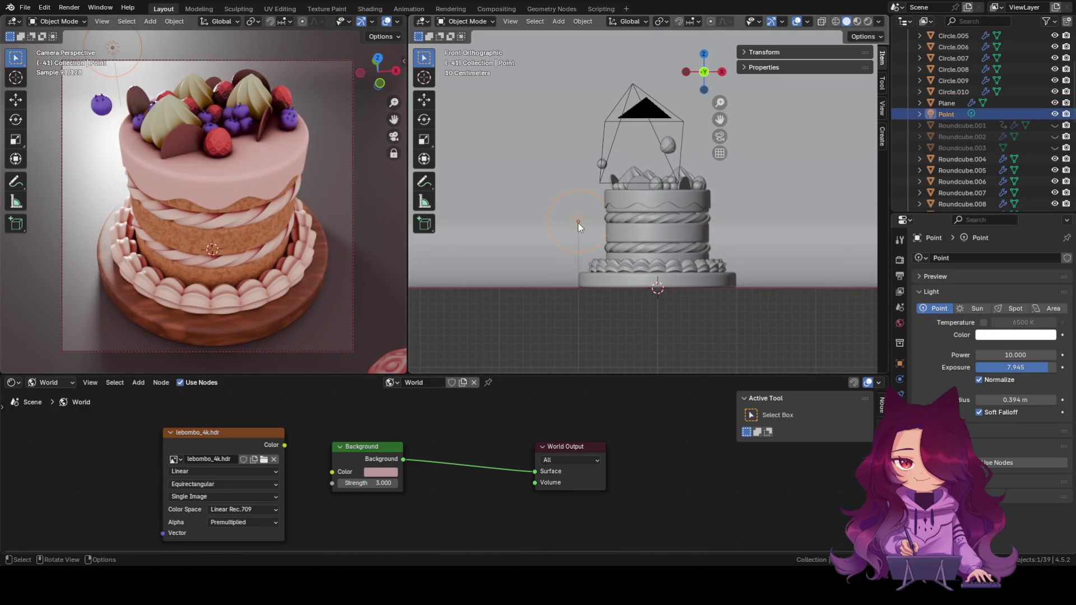
{"action": "key", "text": "g"}
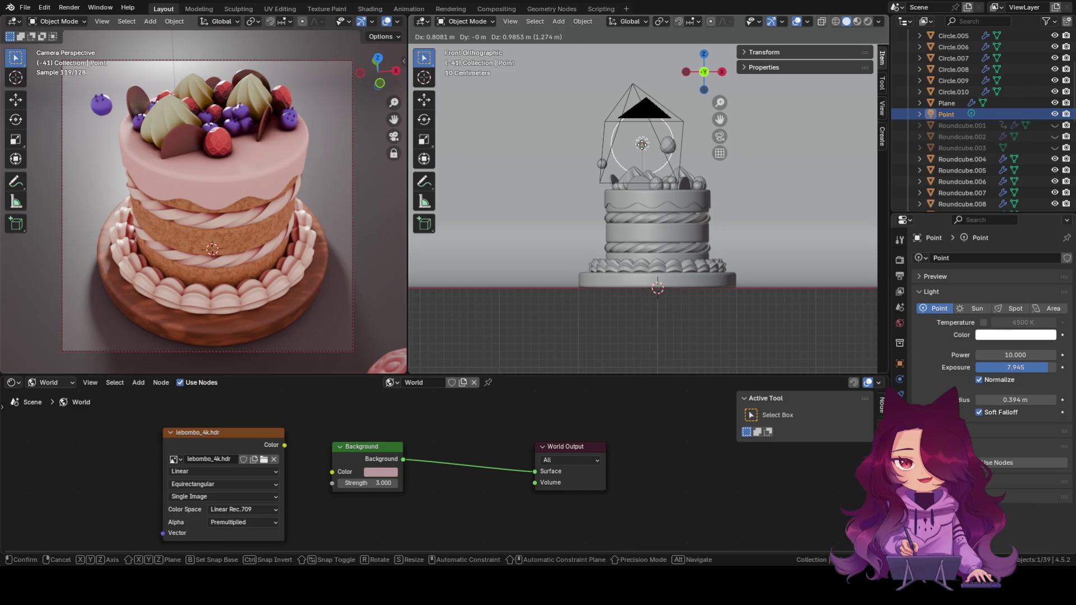
{"action": "left_click", "coordinate": [641, 145]}
{"action": "left_click", "coordinate": [637, 322]}
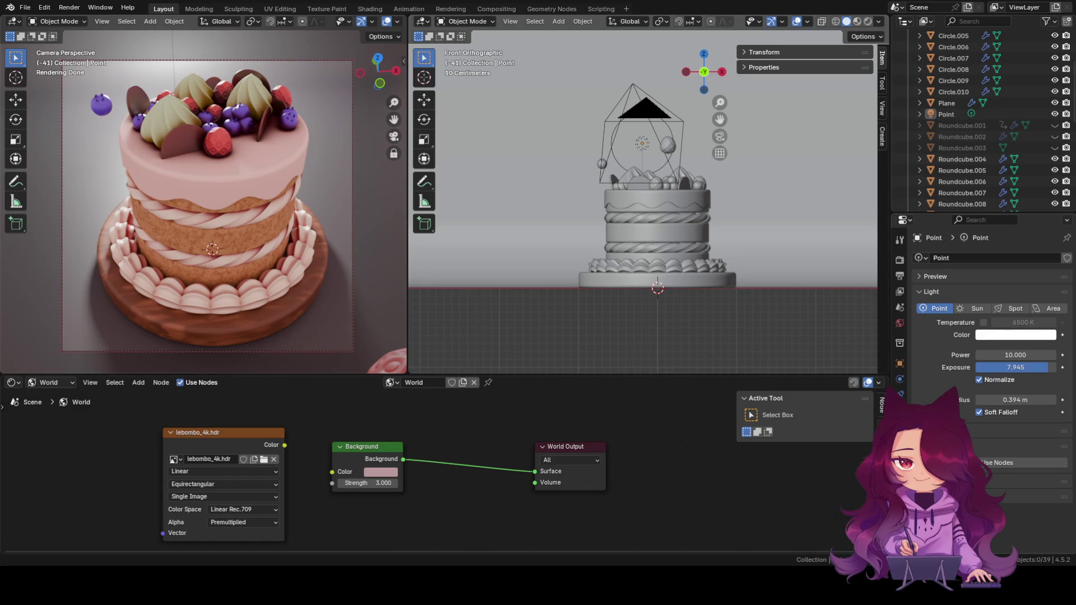
{"action": "scroll", "coordinate": [519, 191], "scroll_direction": "down", "scroll_amount": 1}
{"action": "scroll", "coordinate": [509, 336], "scroll_direction": "down", "scroll_amount": 1}
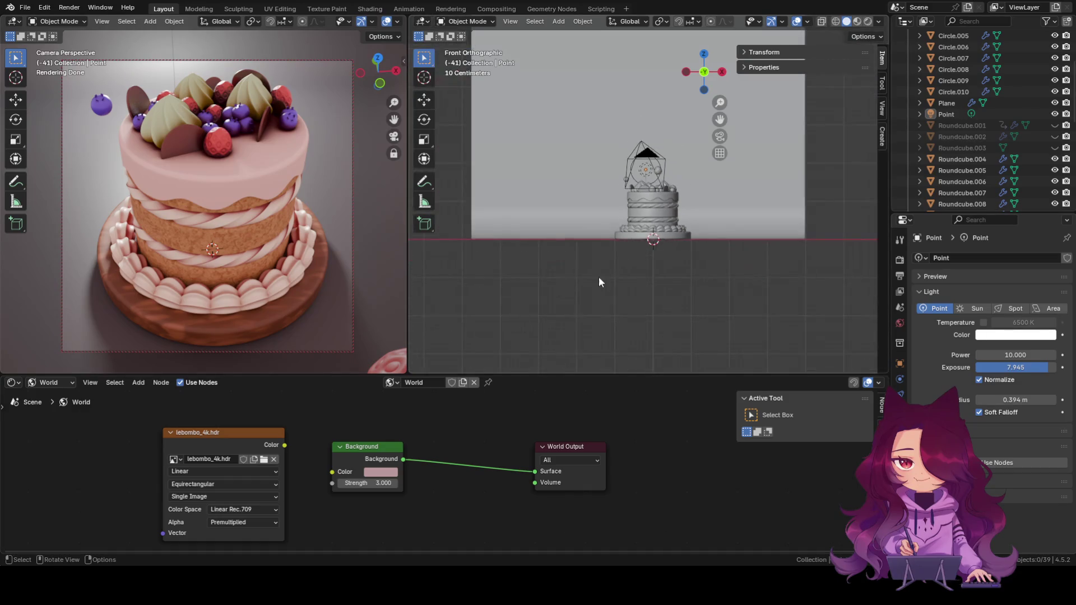
Add an area light and lift it straight up high above the cake.
{"action": "key", "text": "shift+a"}
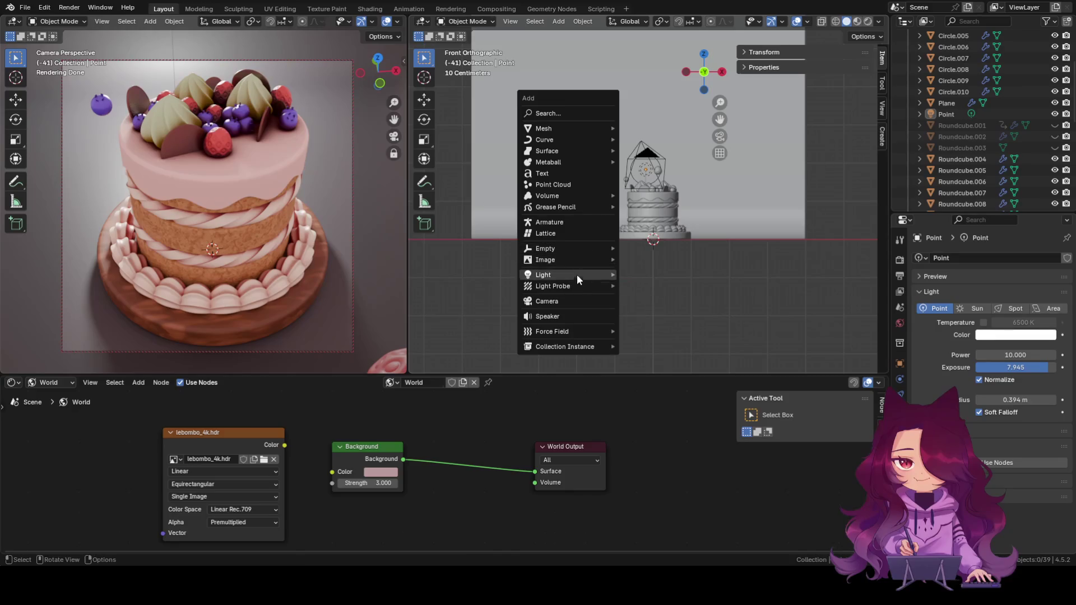
{"action": "mouse_move", "coordinate": [543, 275]}
{"action": "left_click", "coordinate": [642, 311]}
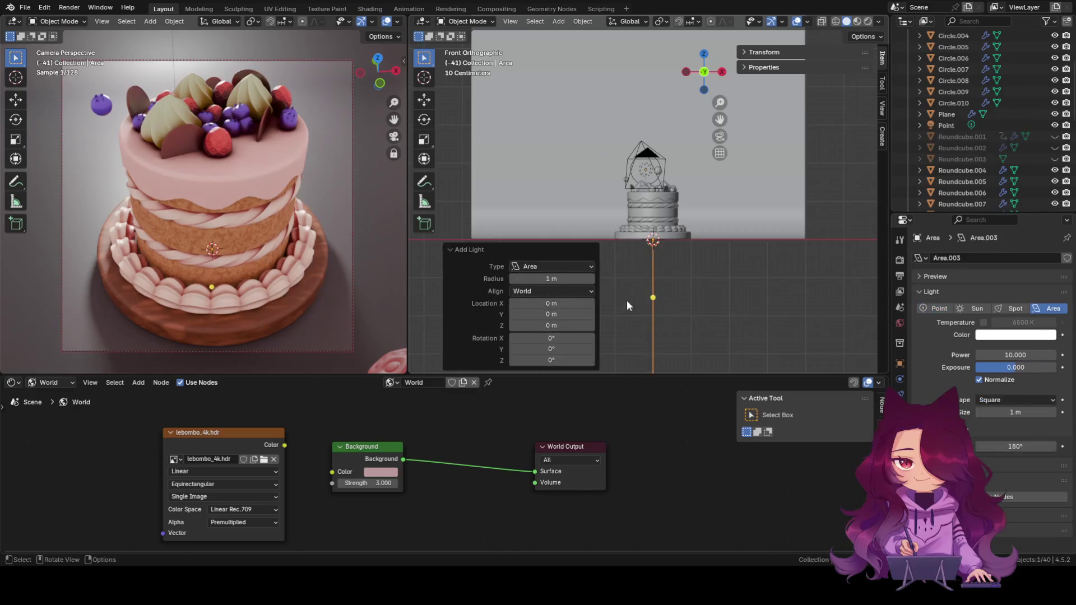
{"action": "scroll", "coordinate": [627, 272], "scroll_direction": "down", "scroll_amount": 3}
{"action": "key", "text": "g"}
{"action": "key", "text": "z"}
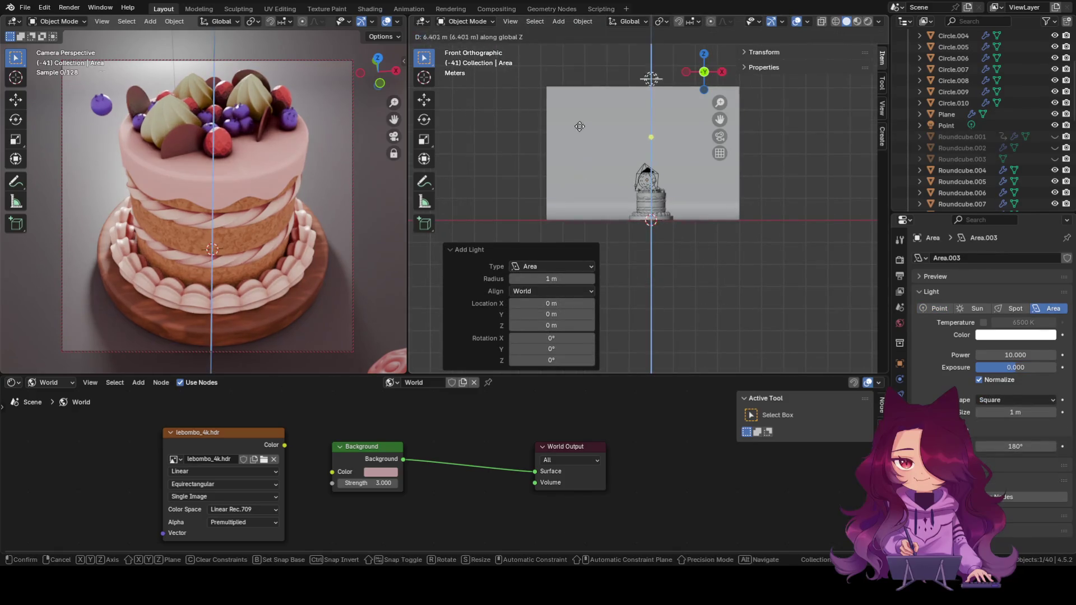
{"action": "left_click", "coordinate": [613, 177]}
{"action": "scroll", "coordinate": [695, 135], "scroll_direction": "up", "scroll_amount": 3}
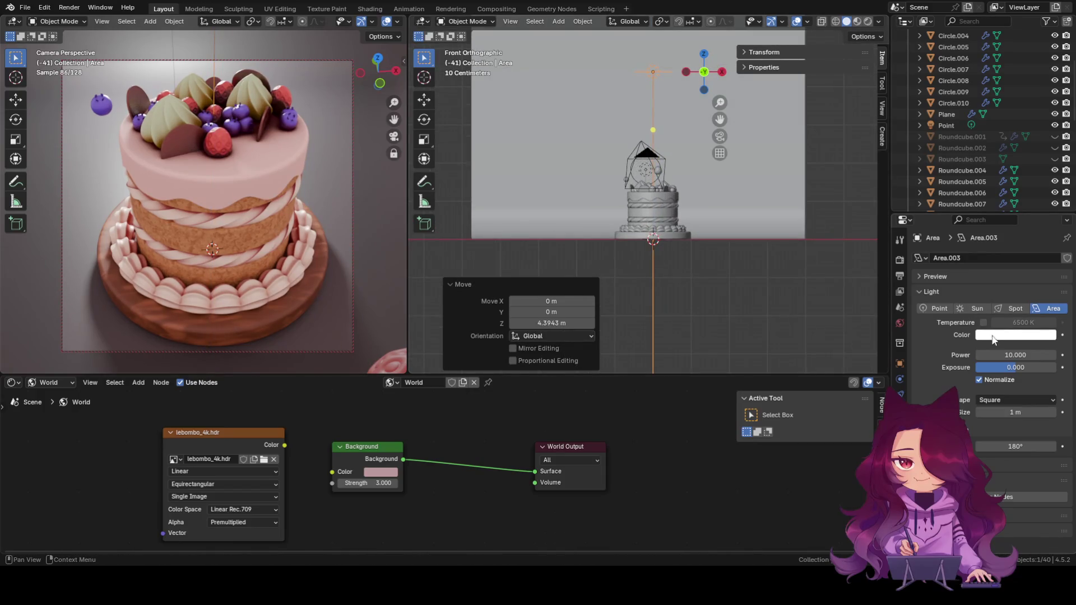
Set the new area light's exposure to 3.288 to brighten the render.
{"action": "left_click_drag", "start_coordinate": [1014, 367], "coordinate": [1029, 371]}
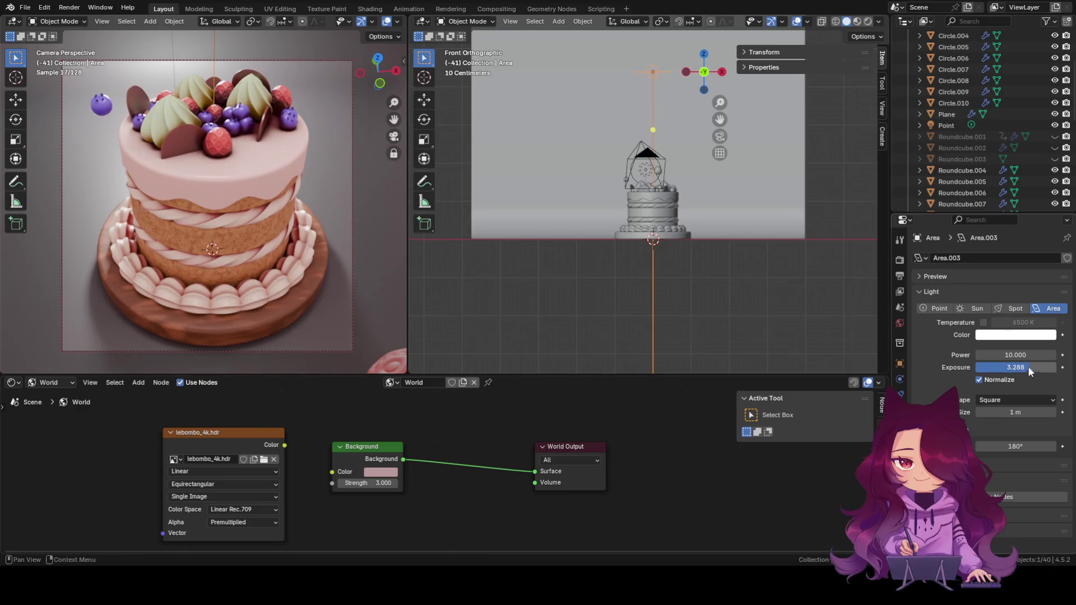
{"action": "scroll", "coordinate": [702, 298], "scroll_direction": "up", "scroll_amount": 1}
{"action": "scroll", "coordinate": [704, 280], "scroll_direction": "up", "scroll_amount": 2}
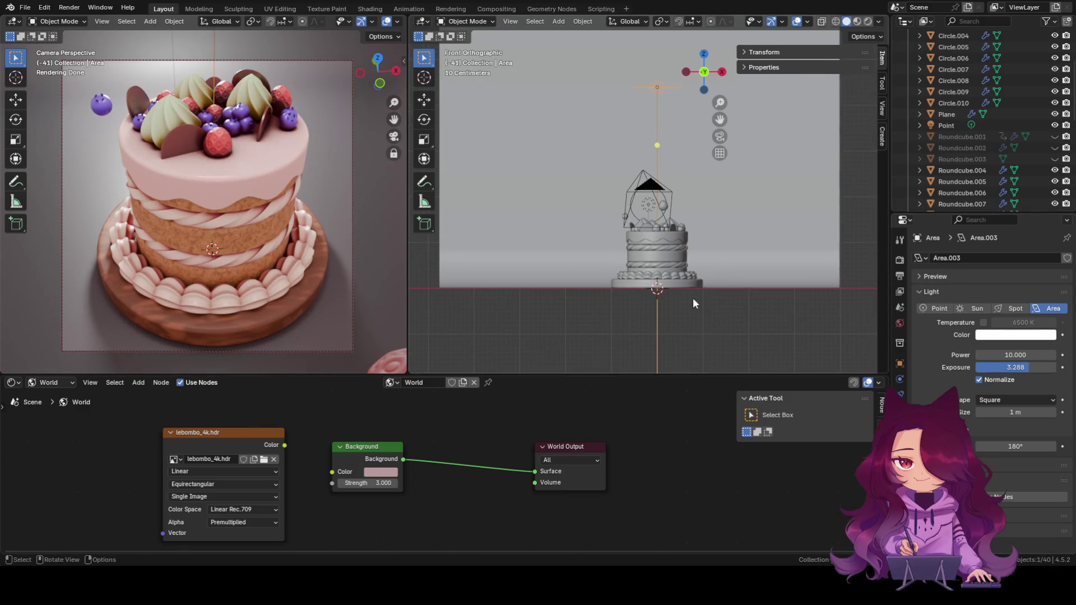
{"action": "middle_click_drag", "start_coordinate": [707, 291], "coordinate": [700, 292], "text": "shift"}
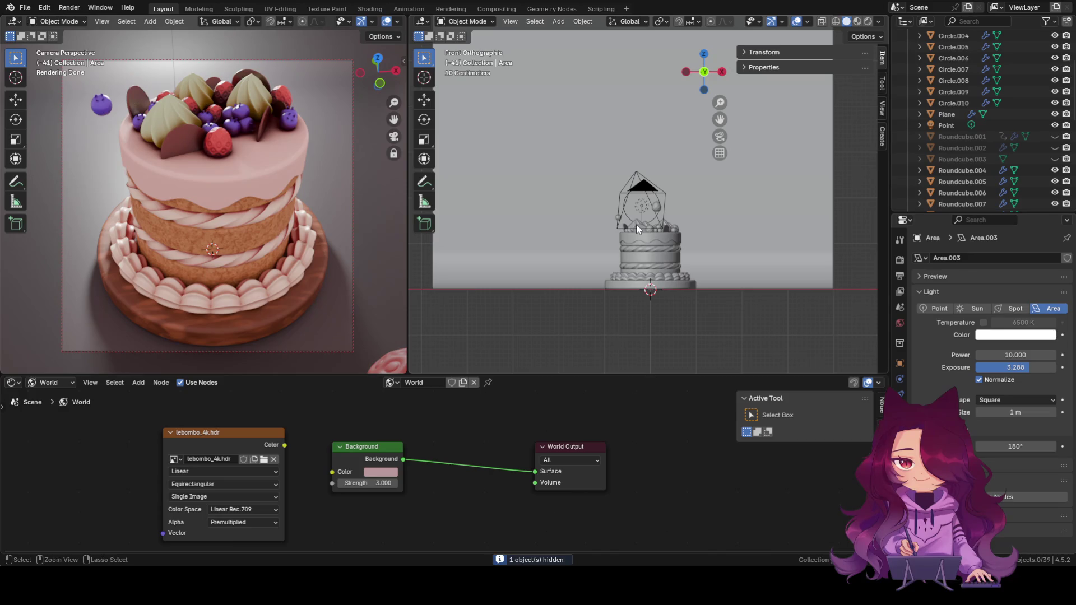
Reveal all hidden objects, then hide the three Roundcube spheres floating above the cake.
{"action": "key", "text": "alt"}
{"action": "key", "text": "alt+h"}
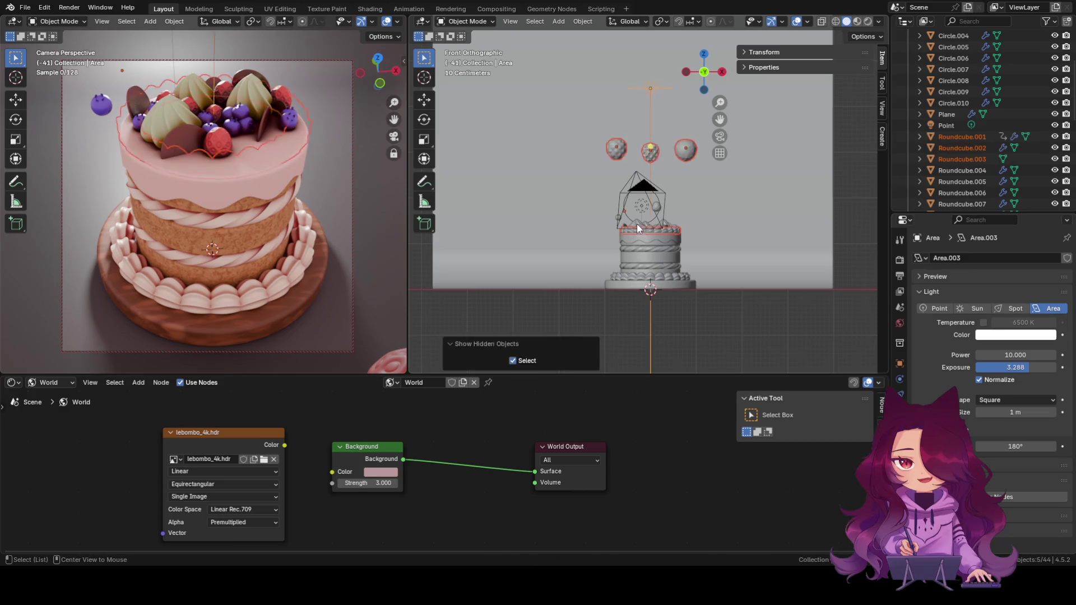
{"action": "left_click", "coordinate": [706, 307]}
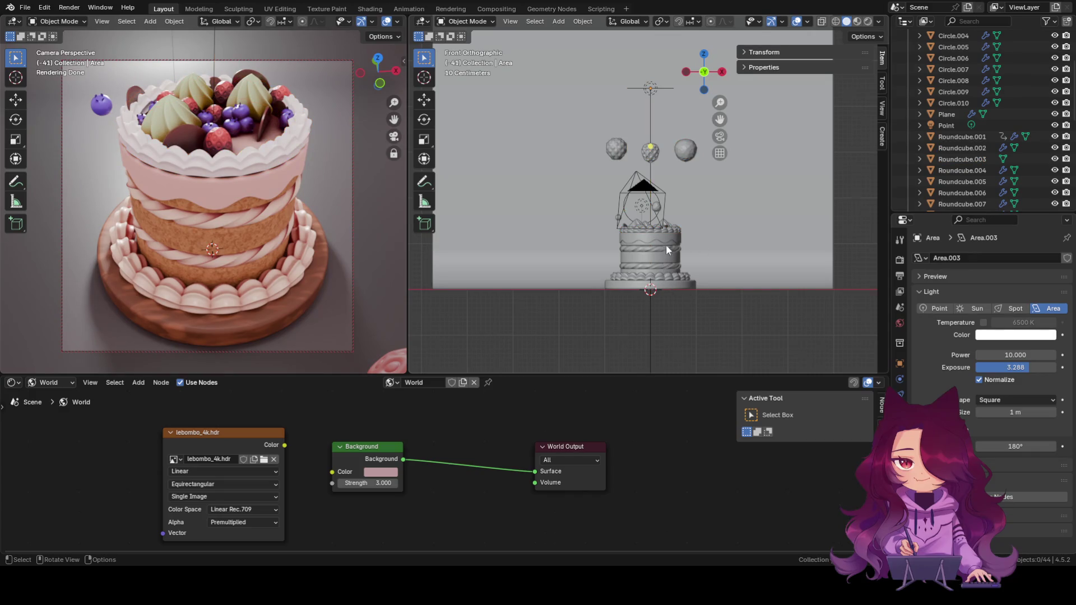
{"action": "left_click", "coordinate": [685, 156]}
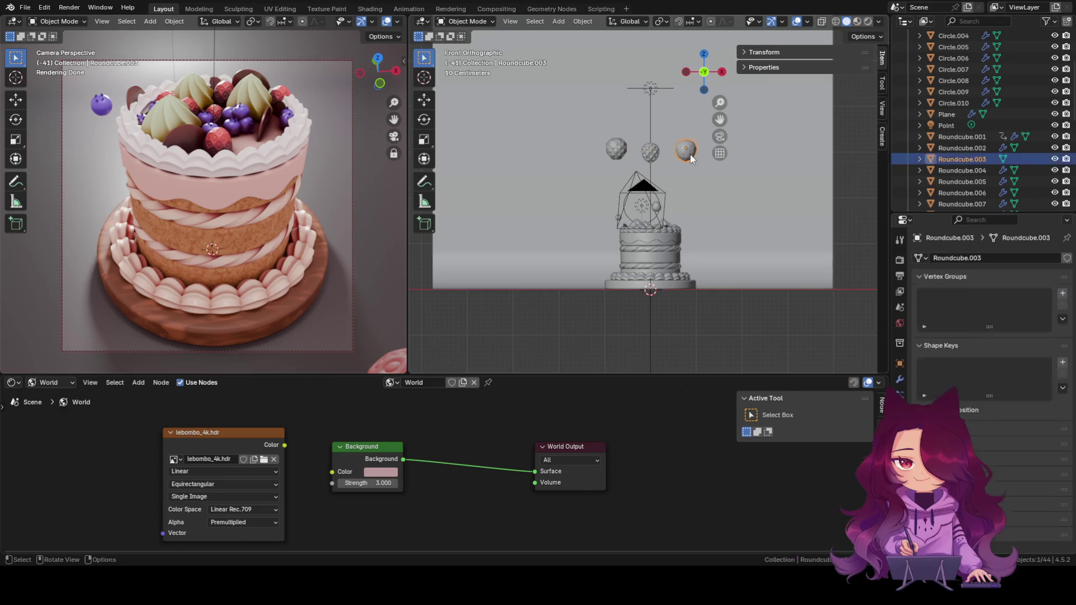
{"action": "key", "text": "ctrl"}
{"action": "left_click", "coordinate": [620, 262], "text": "ctrl"}
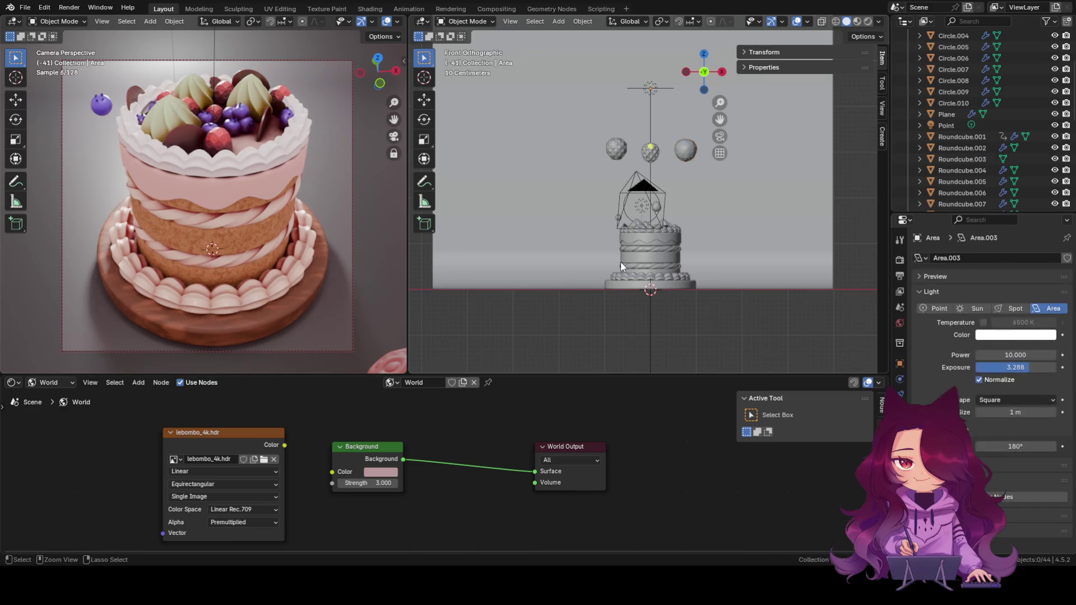
{"action": "key", "text": "h"}
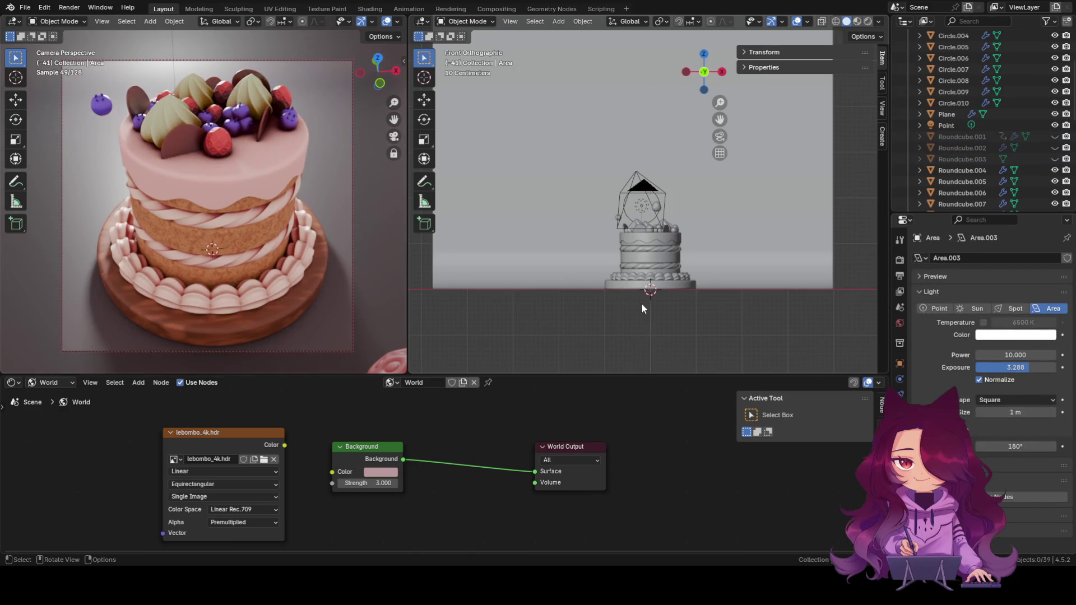
Bring the area light back, then unhide the spheres again, selected for grouping.
{"action": "key", "text": "alt+h"}
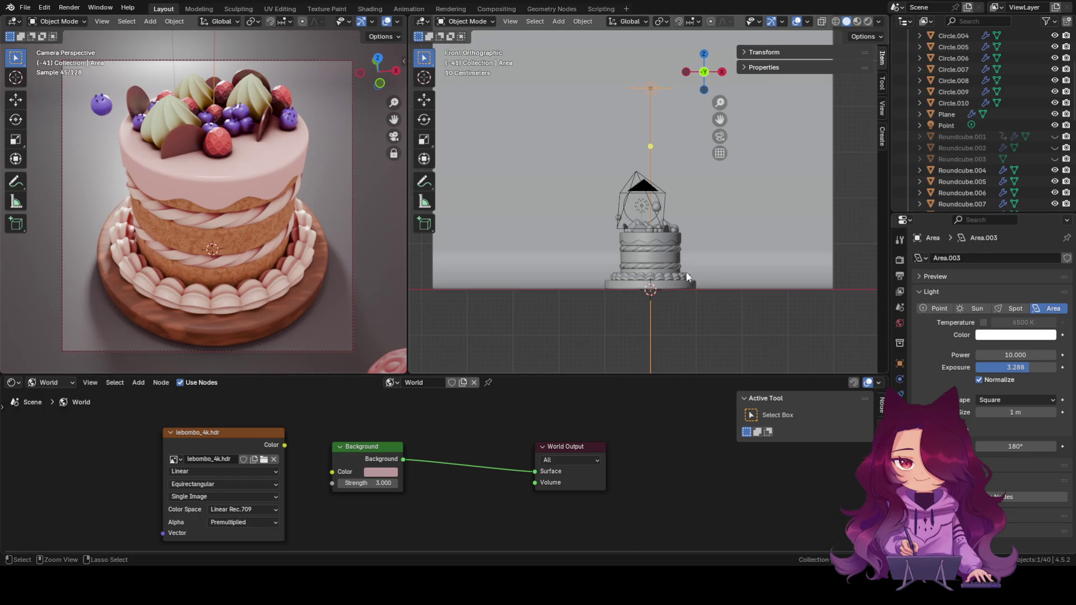
{"action": "scroll", "coordinate": [652, 214], "scroll_direction": "up", "scroll_amount": 1}
{"action": "scroll", "coordinate": [727, 221], "scroll_direction": "up", "scroll_amount": 2}
{"action": "middle_click_drag", "start_coordinate": [764, 245], "coordinate": [791, 229], "text": "shift"}
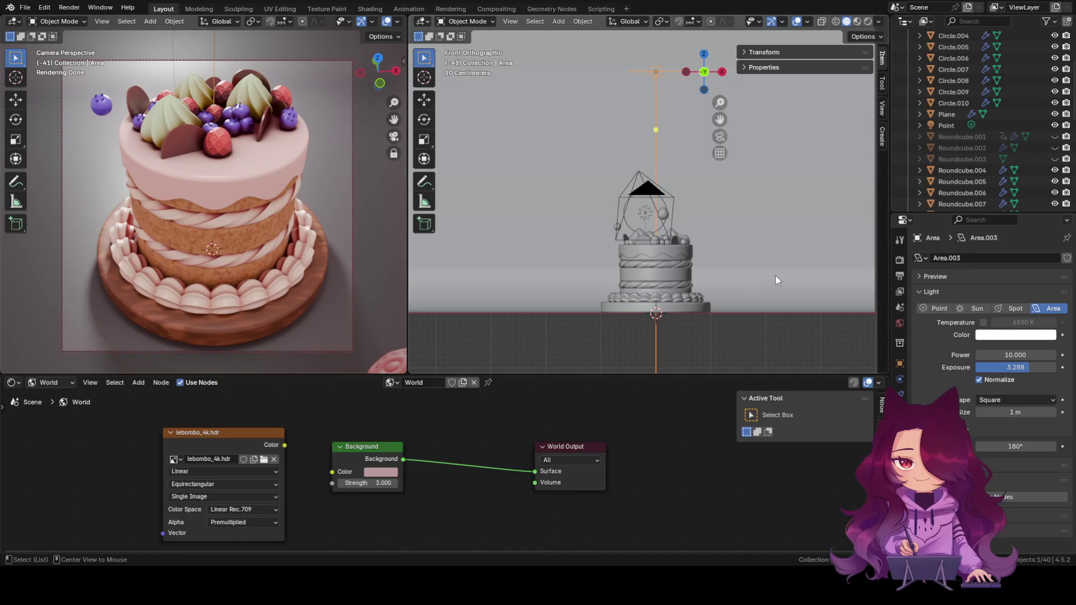
{"action": "key", "text": "alt+h"}
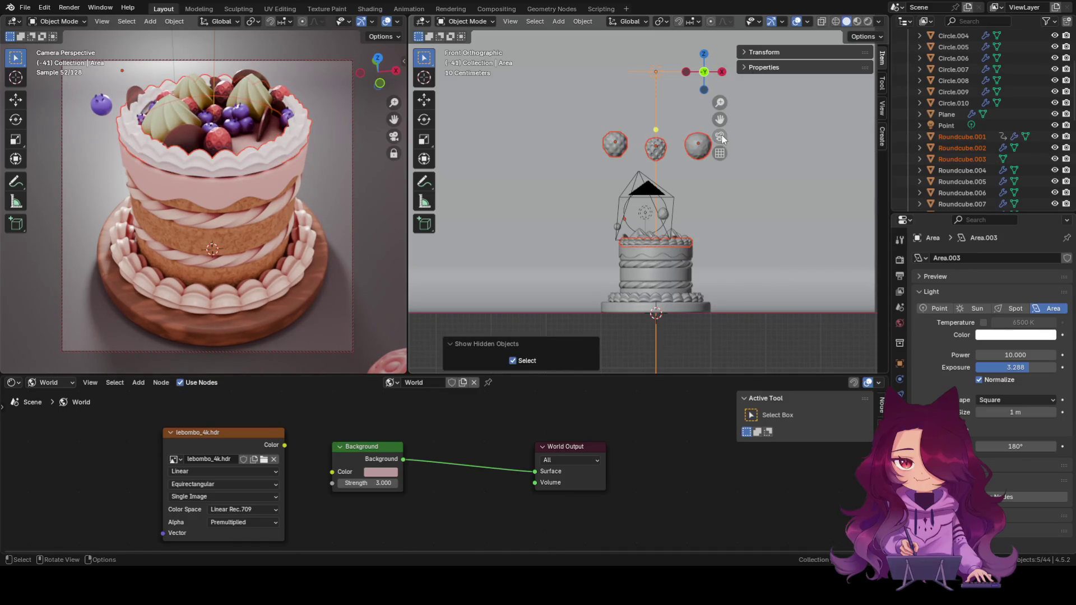
{"action": "scroll", "coordinate": [705, 215], "scroll_direction": "up", "scroll_amount": 1}
{"action": "middle_click_drag", "start_coordinate": [706, 220], "coordinate": [668, 239], "text": "shift"}
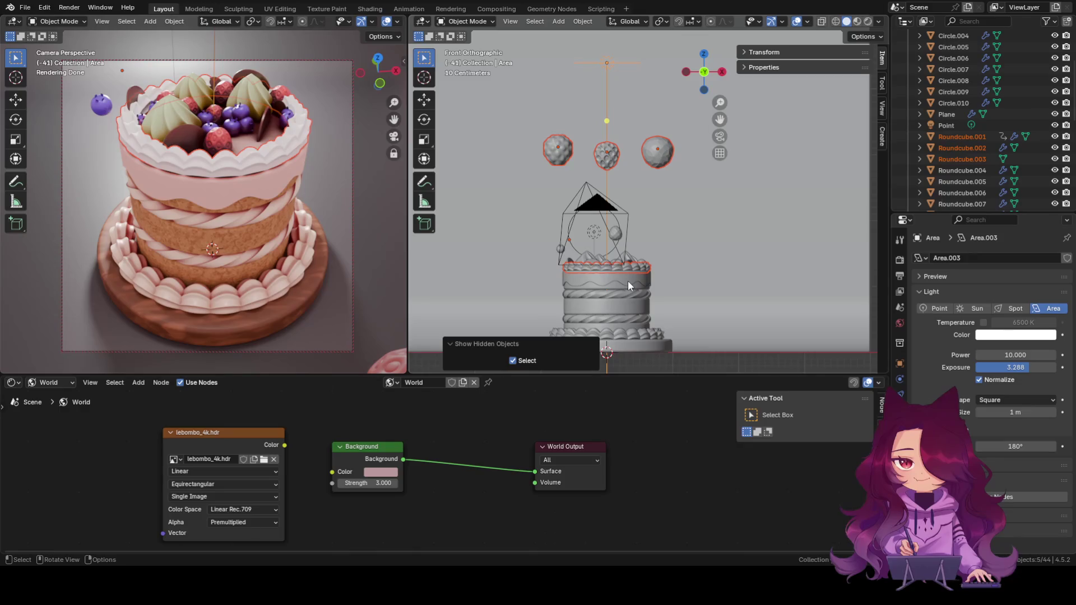
{"action": "key", "text": "m"}
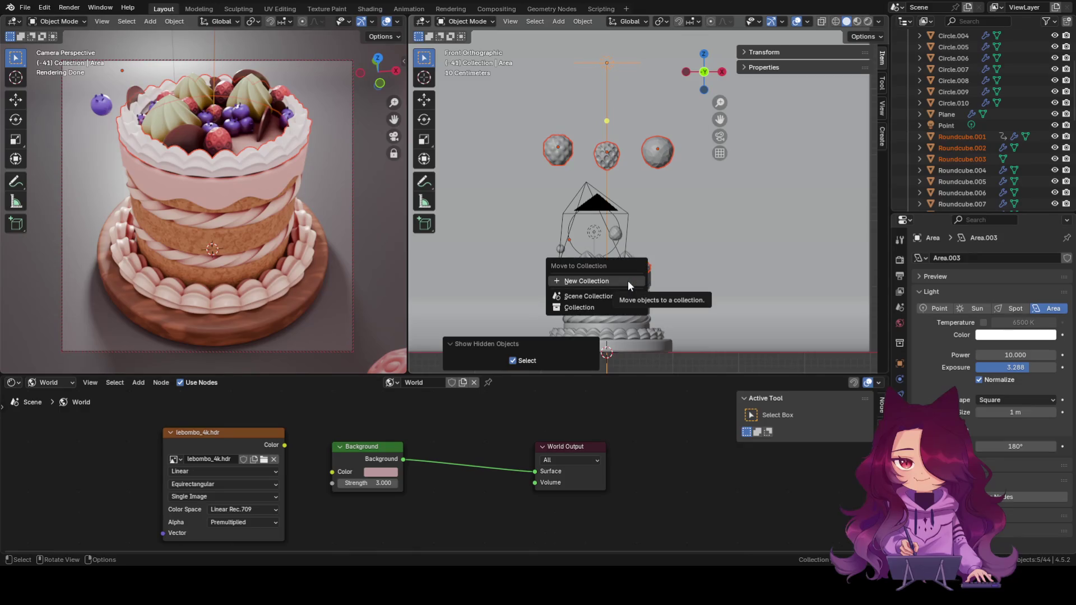
Move the selected spheres into a new collection named 'hide'.
{"action": "left_click", "coordinate": [628, 283]}
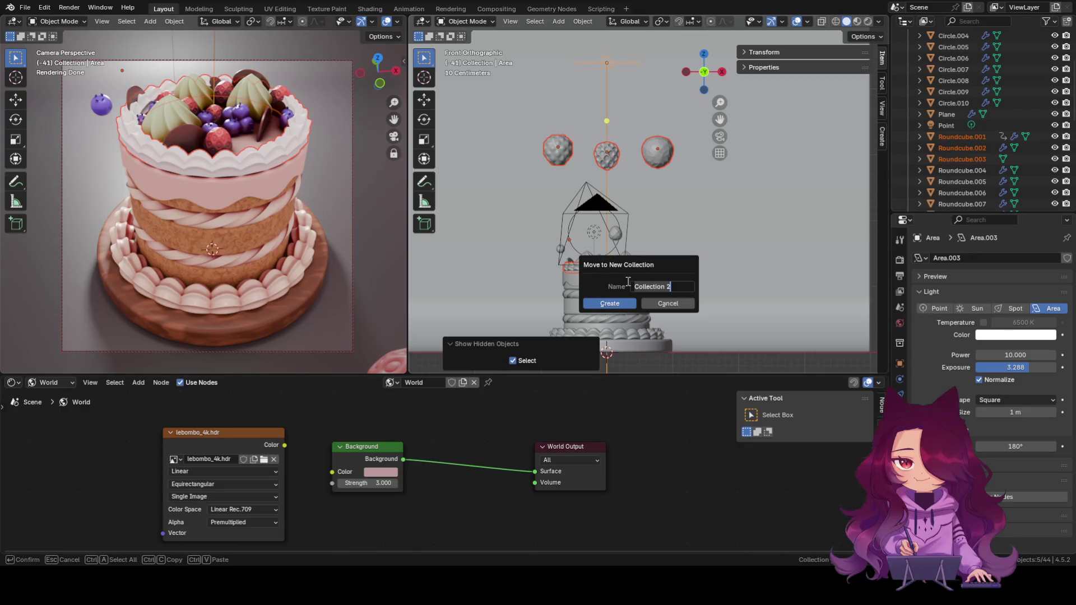
{"action": "key", "text": "BackSpace"}
{"action": "type", "text": "hide"}
{"action": "key", "text": "Return"}
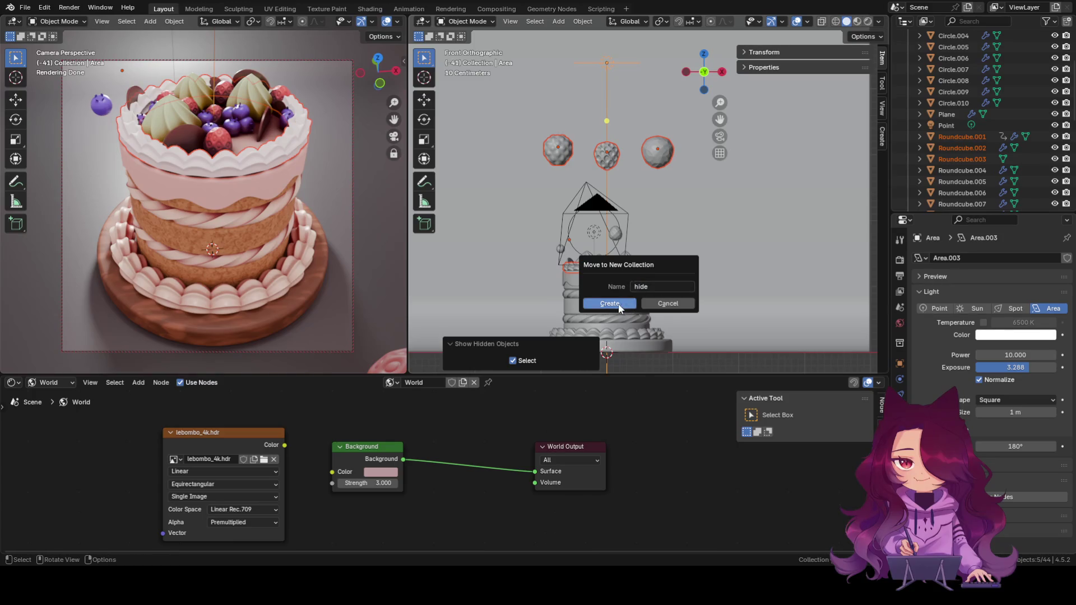
{"action": "left_click", "coordinate": [618, 304]}
{"action": "scroll", "coordinate": [943, 112], "scroll_direction": "up", "scroll_amount": 5}
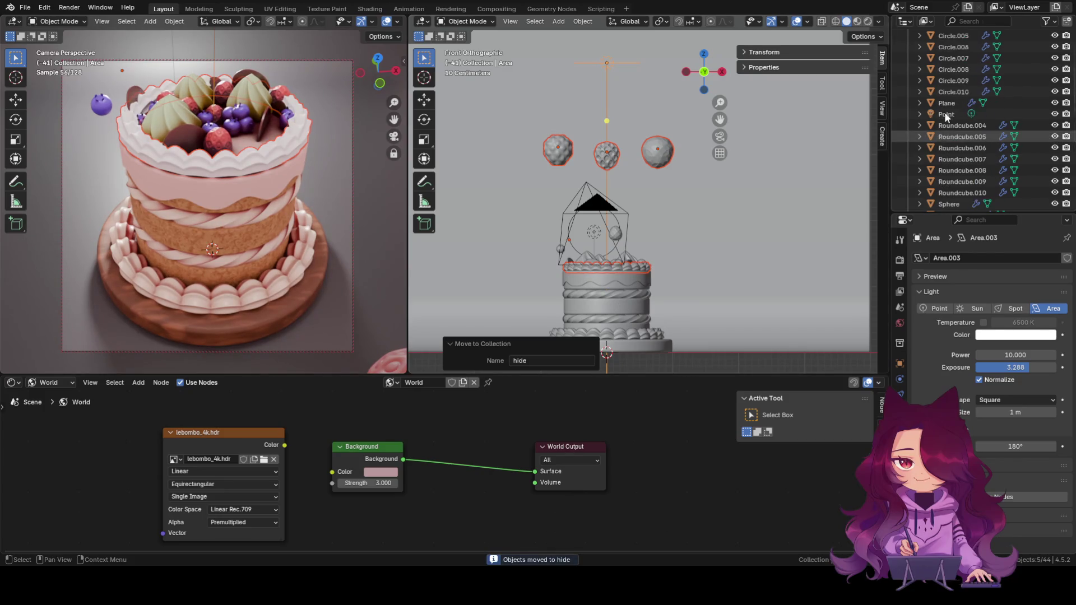
{"action": "scroll", "coordinate": [944, 112], "scroll_direction": "down", "scroll_amount": 5}
{"action": "scroll", "coordinate": [1037, 60], "scroll_direction": "down", "scroll_amount": 5}
{"action": "scroll", "coordinate": [999, 151], "scroll_direction": "down", "scroll_amount": 3}
{"action": "scroll", "coordinate": [999, 151], "scroll_direction": "down", "scroll_amount": 5}
Drag the Area light back out of the hide collection and exclude the collection from the scene.
{"action": "left_click", "coordinate": [944, 146]}
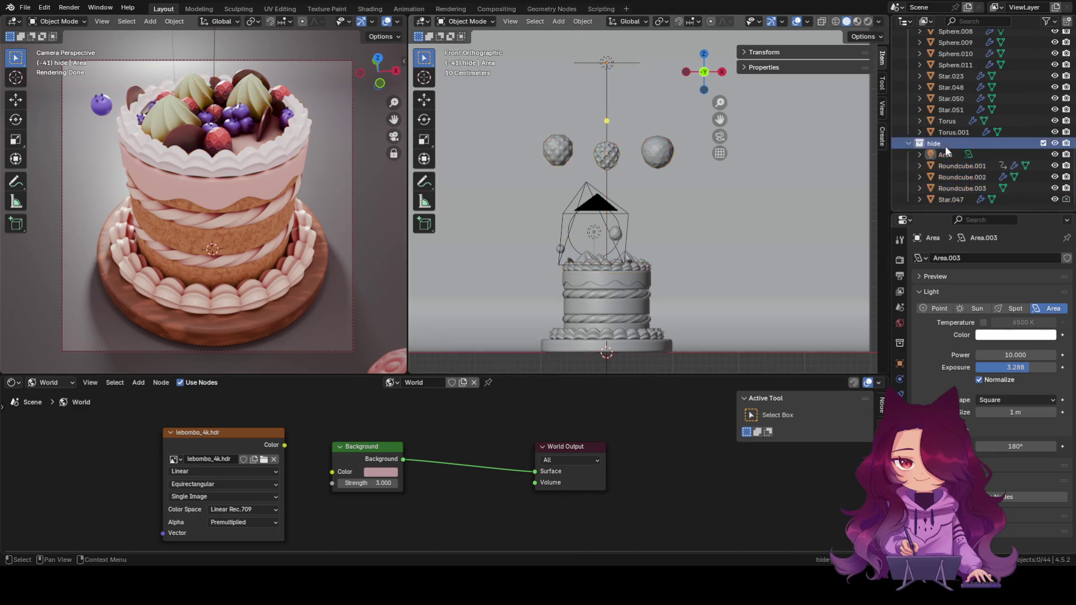
{"action": "left_click_drag", "start_coordinate": [943, 154], "coordinate": [945, 133]}
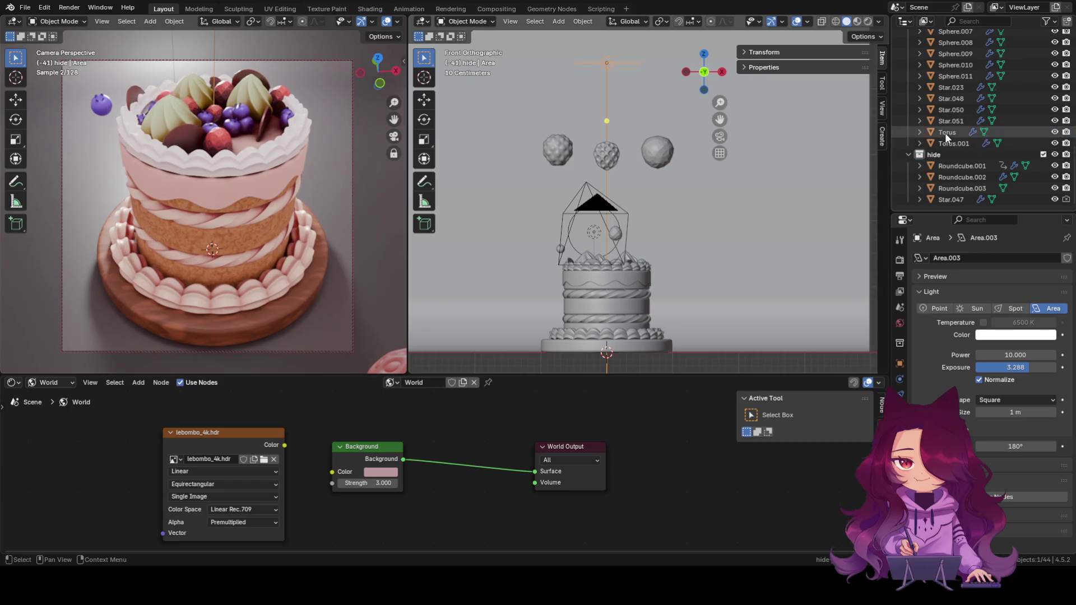
{"action": "left_click", "coordinate": [908, 155]}
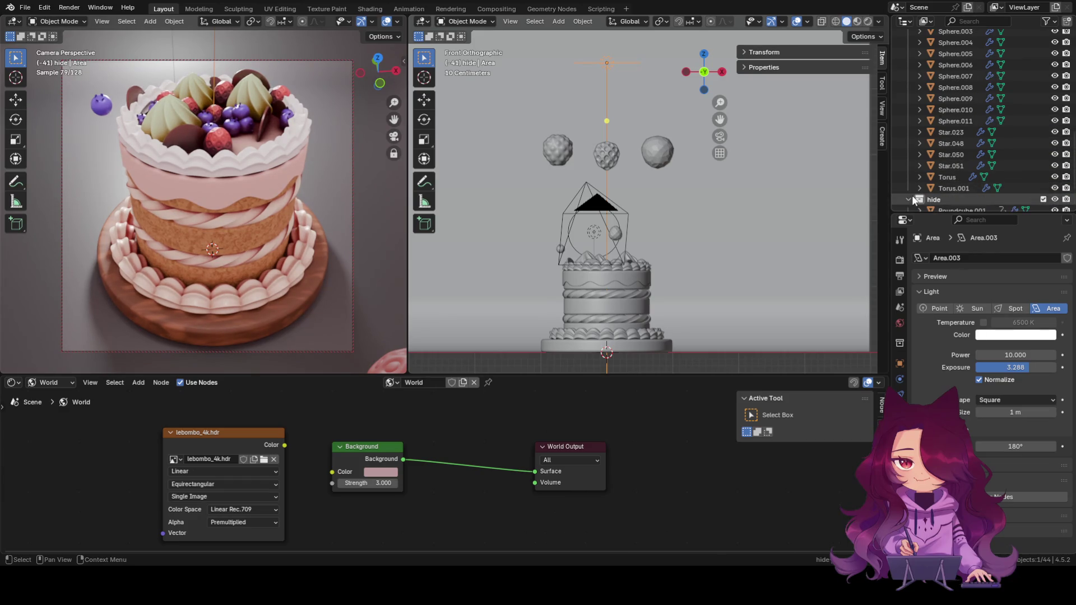
{"action": "left_click", "coordinate": [1055, 199]}
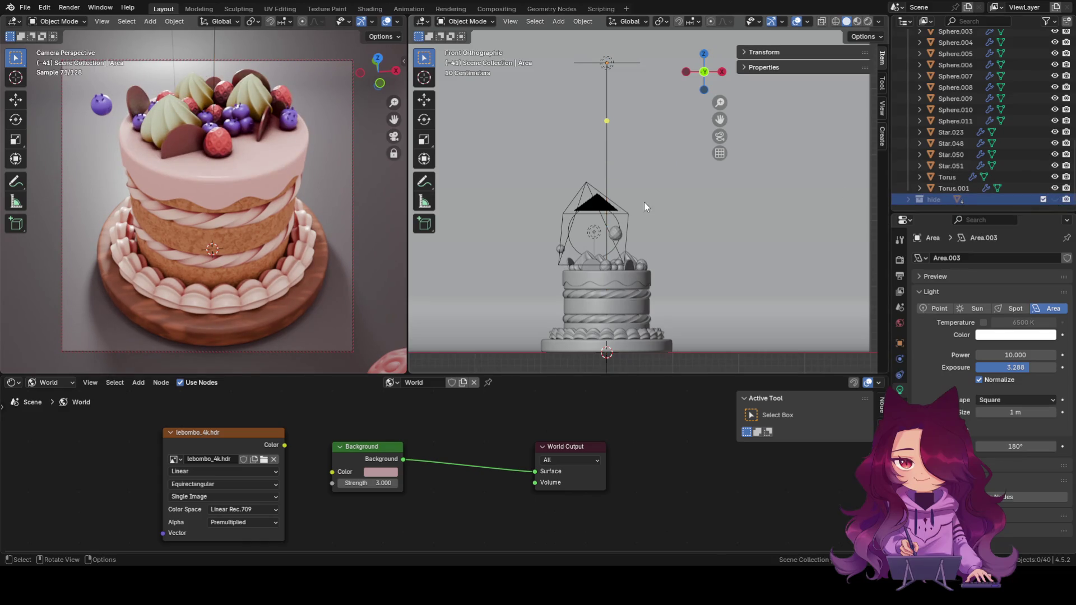
{"action": "left_click", "coordinate": [1055, 199]}
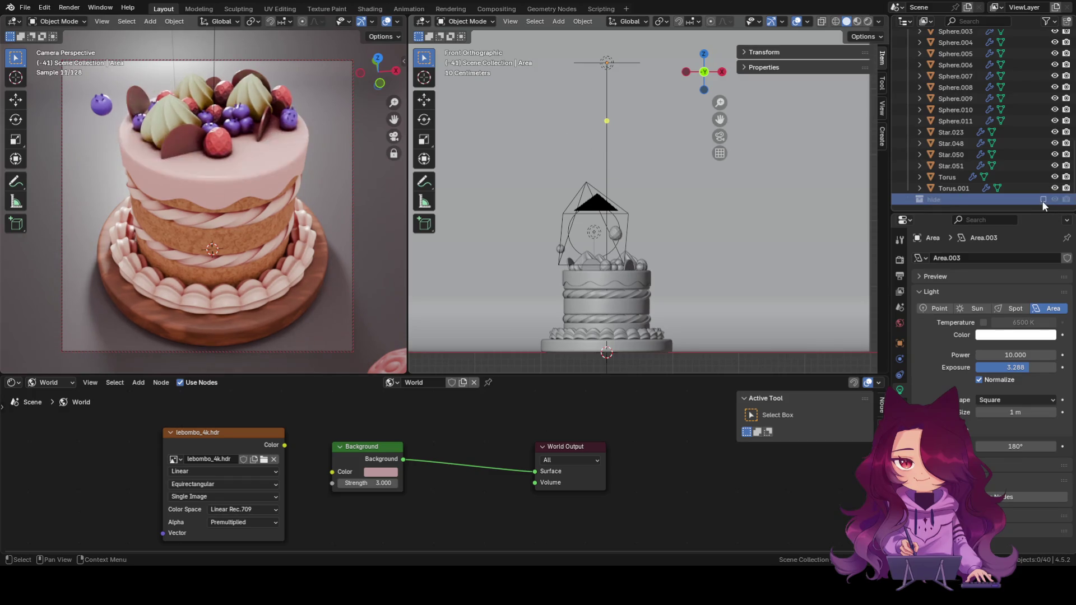
{"action": "scroll", "coordinate": [716, 210], "scroll_direction": "down", "scroll_amount": 3}
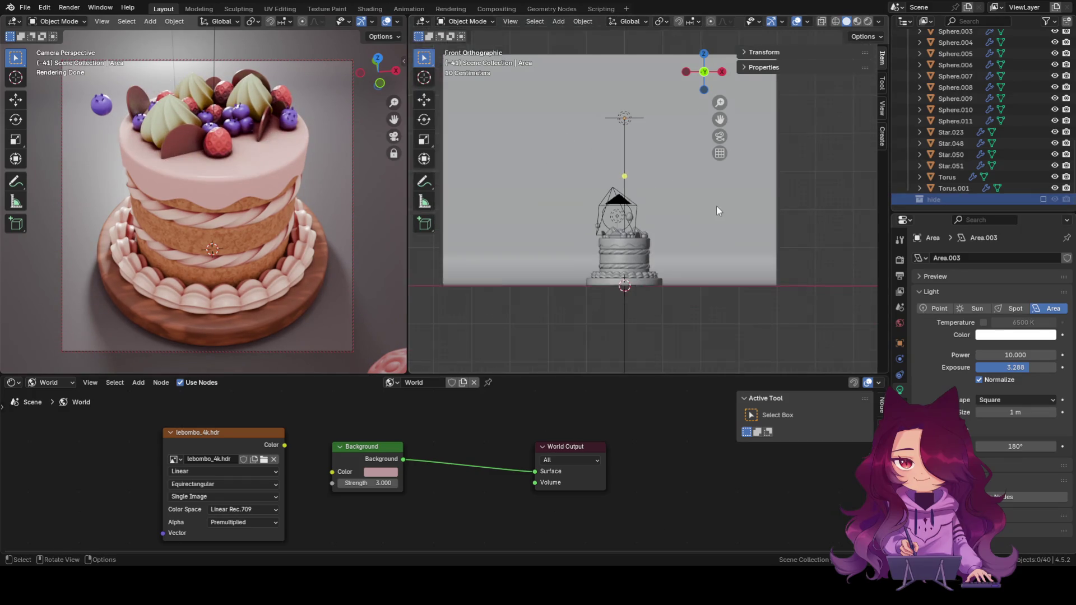
{"action": "middle_click_drag", "start_coordinate": [713, 176], "coordinate": [714, 205], "text": "shift"}
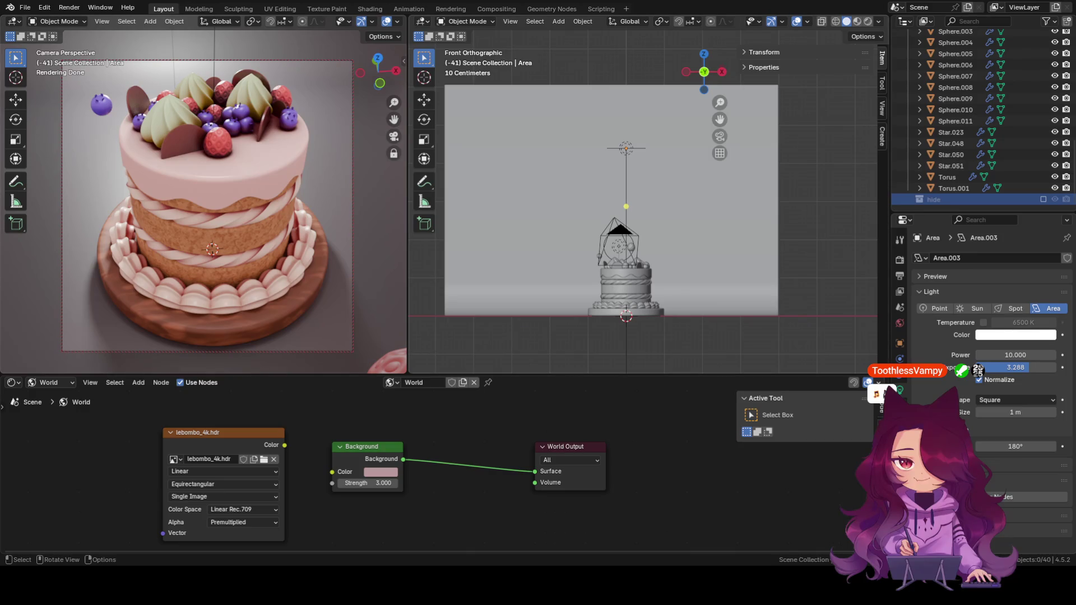
{"action": "mouse_move", "coordinate": [663, 263]}
{"action": "middle_mouse_down", "text": "shift"}
{"action": "mouse_move", "coordinate": [725, 233]}
{"action": "mouse_move", "coordinate": [651, 277]}
{"action": "middle_mouse_up", "text": "shift"}
{"action": "scroll", "coordinate": [702, 277], "scroll_direction": "up", "scroll_amount": 1}
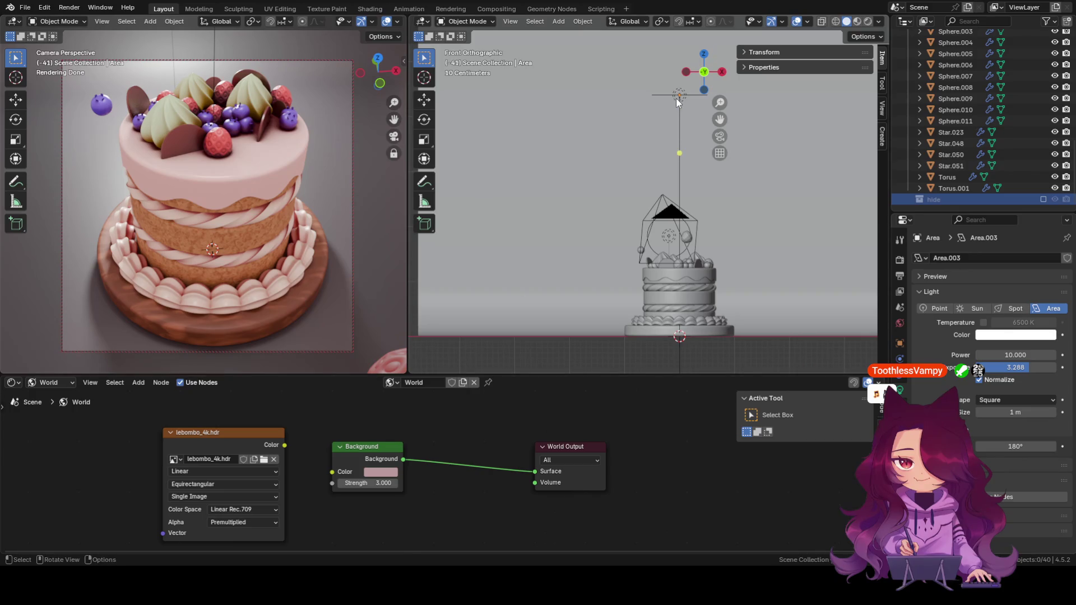
{"action": "left_click", "coordinate": [758, 302]}
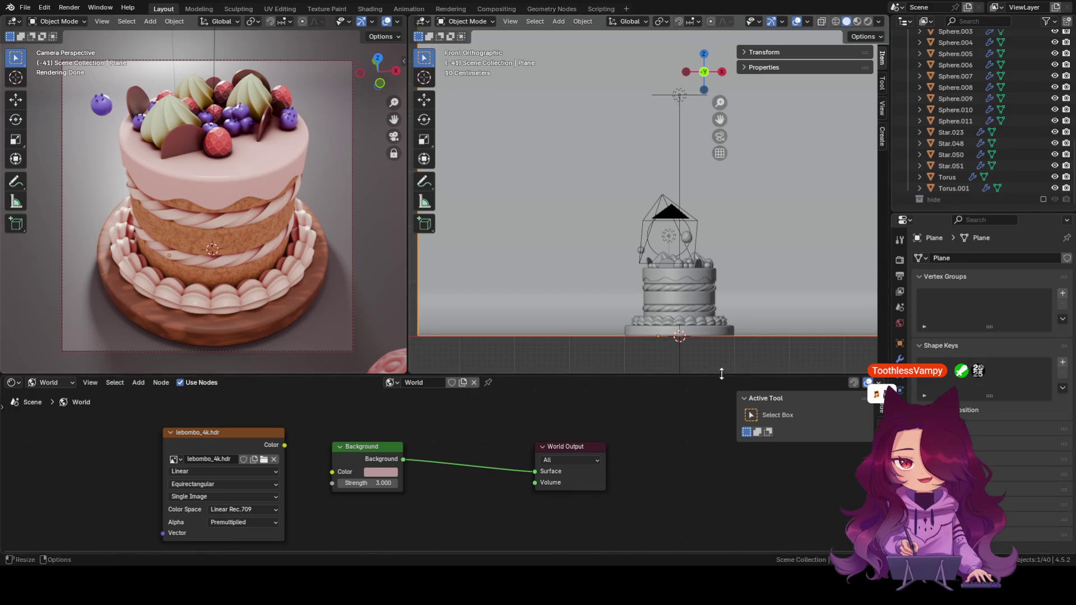
{"action": "scroll", "coordinate": [771, 333], "scroll_direction": "down", "scroll_amount": 1}
{"action": "scroll", "coordinate": [729, 322], "scroll_direction": "down", "scroll_amount": 1}
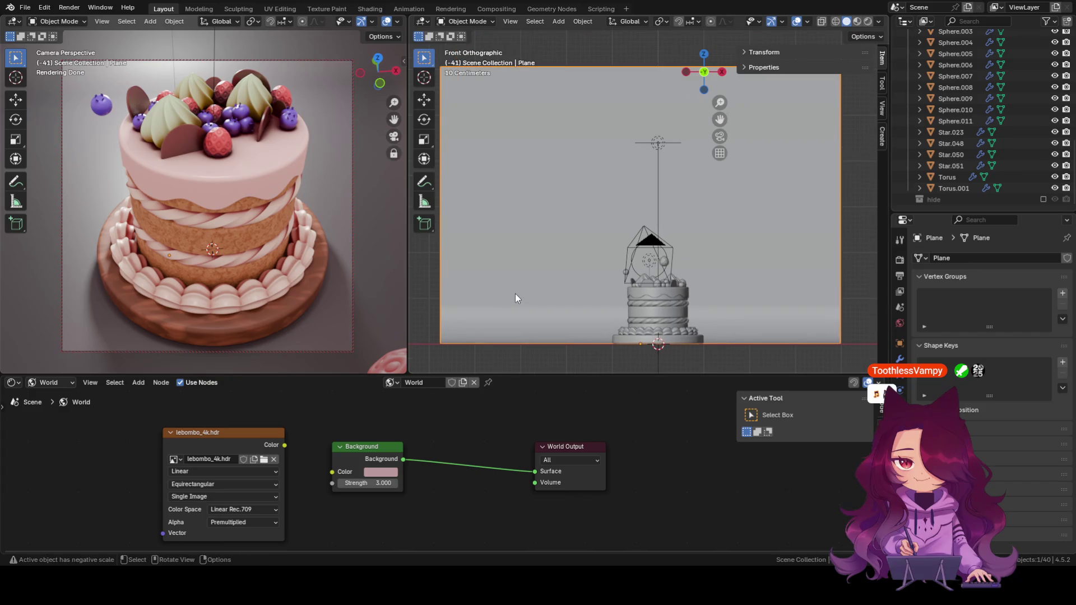
{"action": "key", "text": "shift+s"}
{"action": "key", "text": "shift+a"}
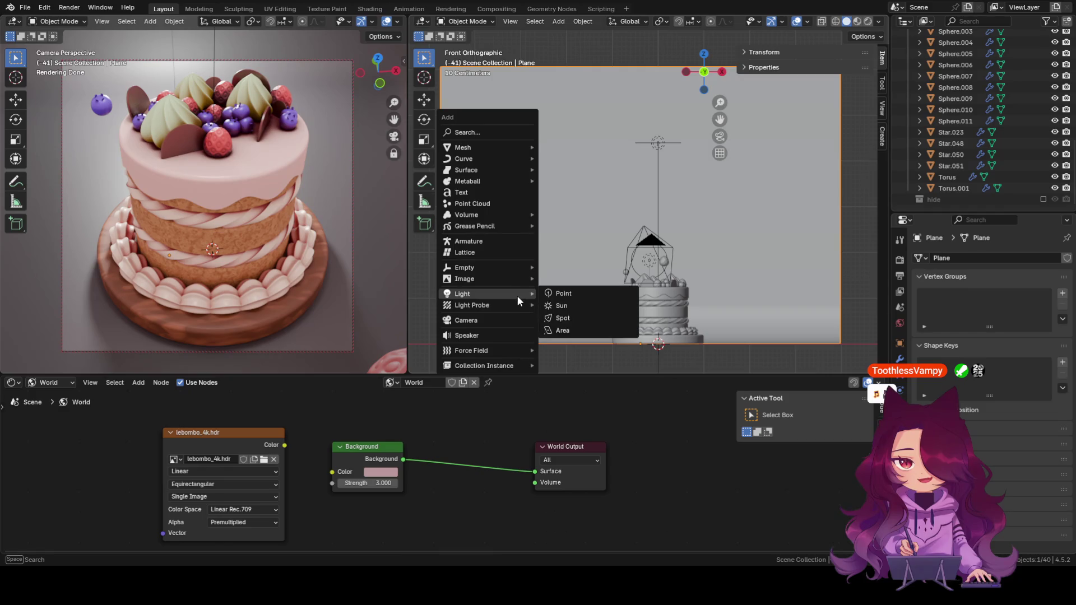
Add a point light at the origin and preview it with rendered shading.
{"action": "left_click", "coordinate": [563, 298]}
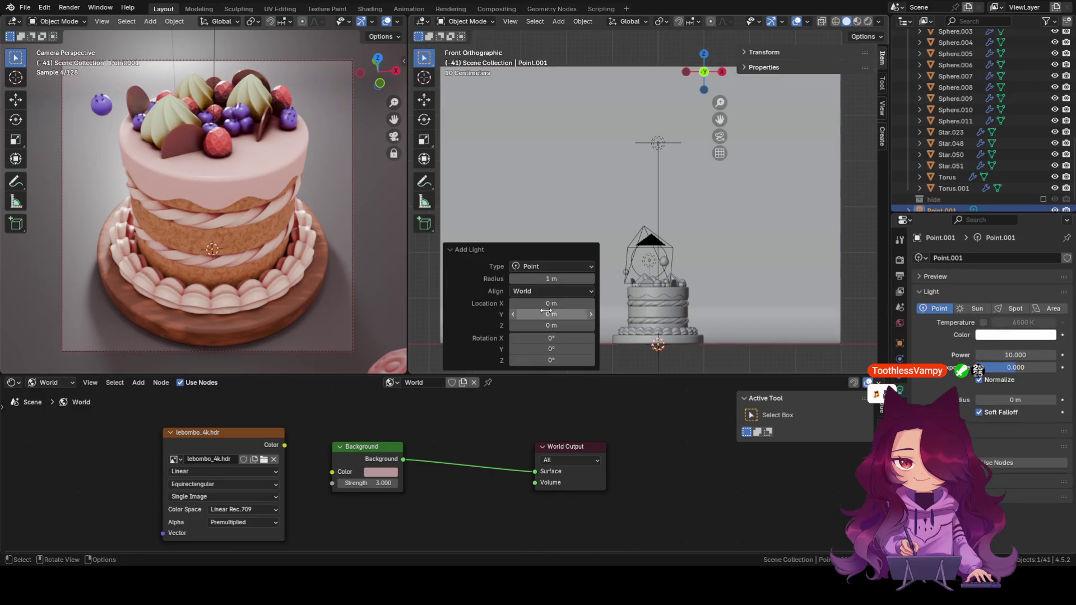
{"action": "left_click", "coordinate": [710, 359]}
{"action": "key", "text": "z"}
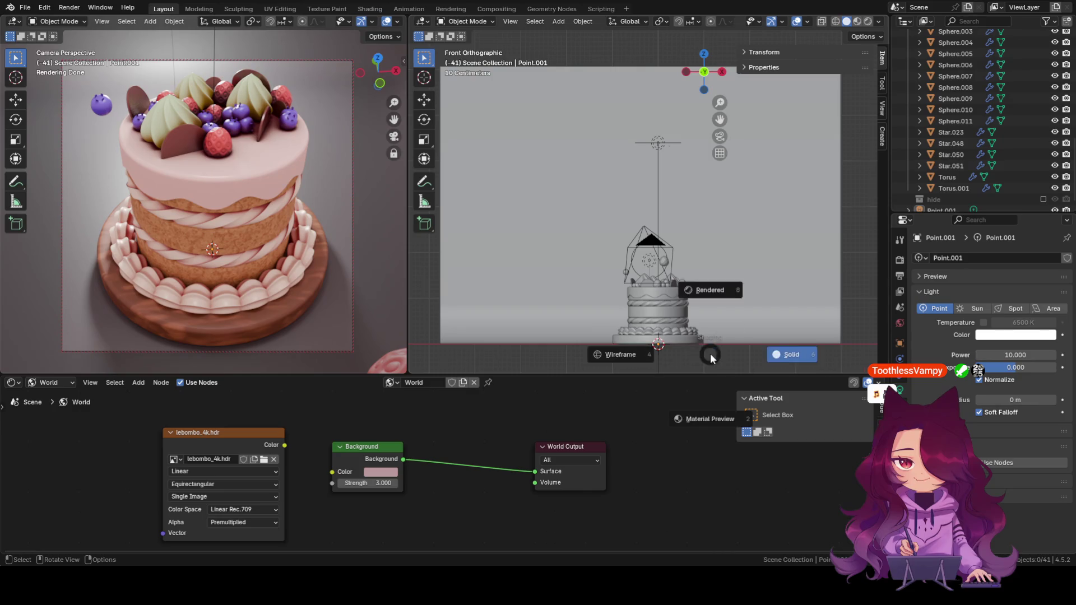
{"action": "left_click", "coordinate": [716, 288]}
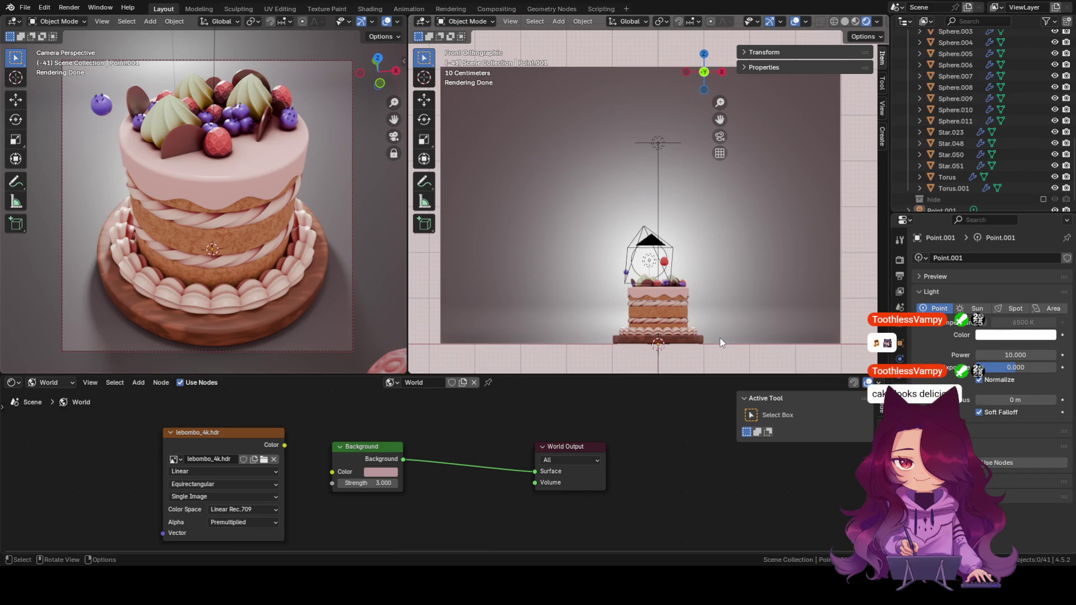
Return the front view to solid shading and select the area light above the cake.
{"action": "left_click", "coordinate": [847, 23]}
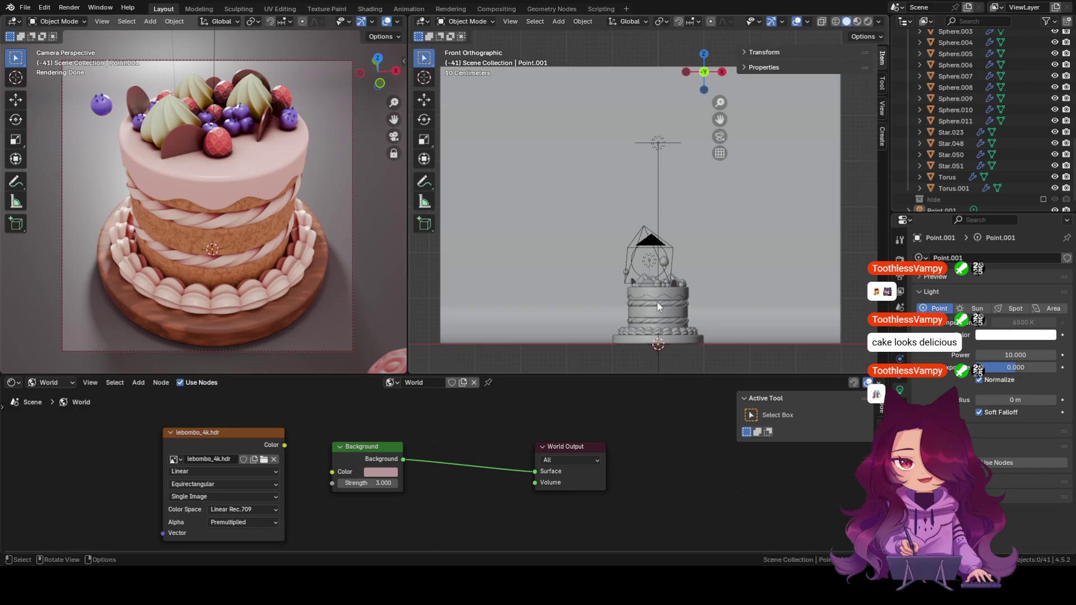
{"action": "middle_click_drag", "start_coordinate": [723, 316], "coordinate": [724, 276], "text": "shift"}
{"action": "key", "text": "z"}
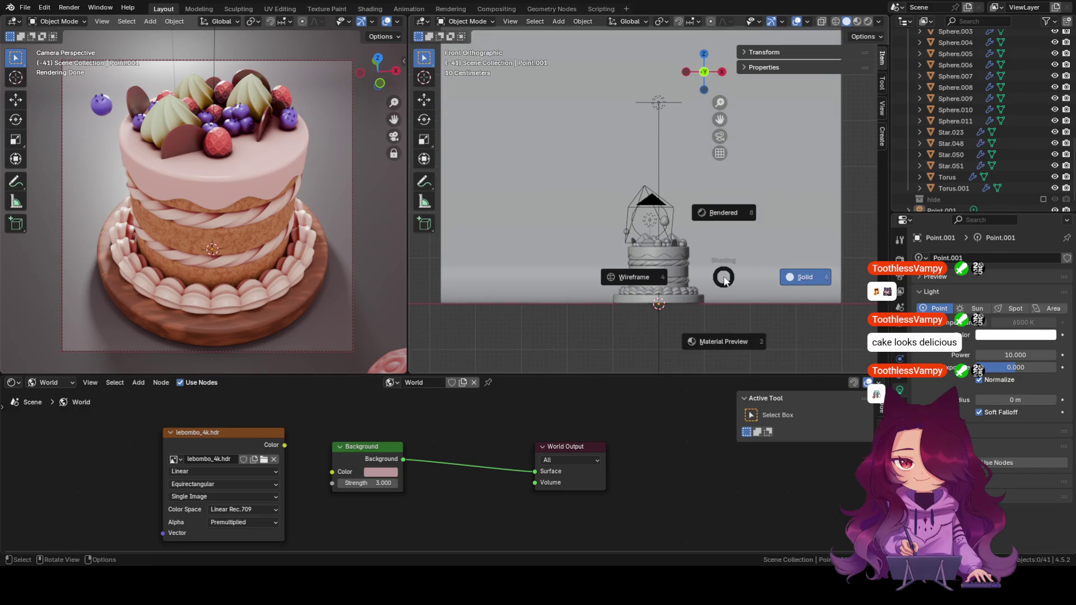
{"action": "key", "text": "z"}
{"action": "left_click", "coordinate": [659, 311]}
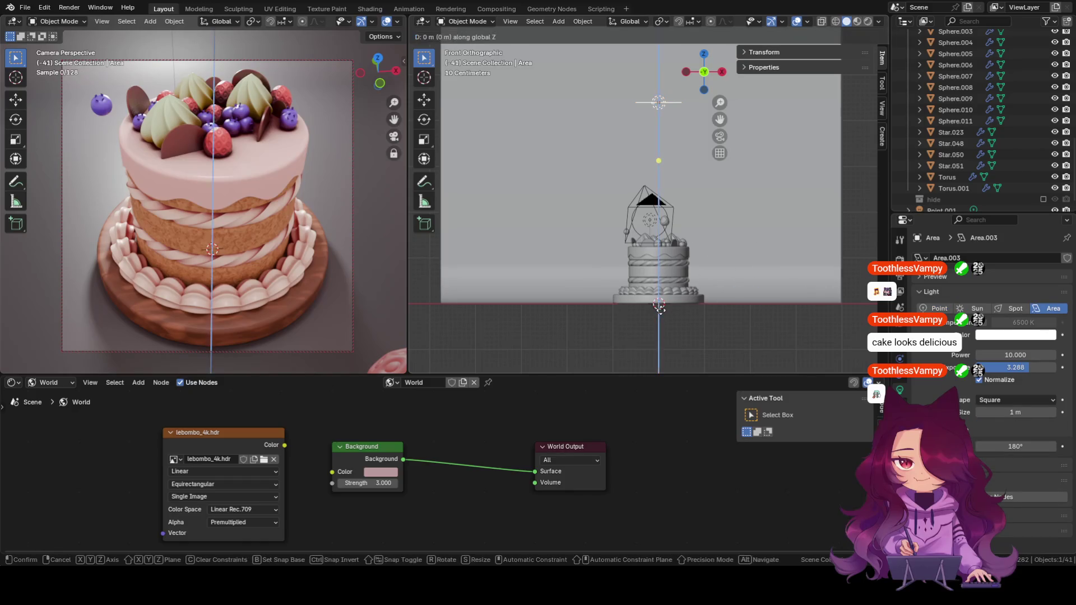
{"action": "left_click", "coordinate": [661, 310]}
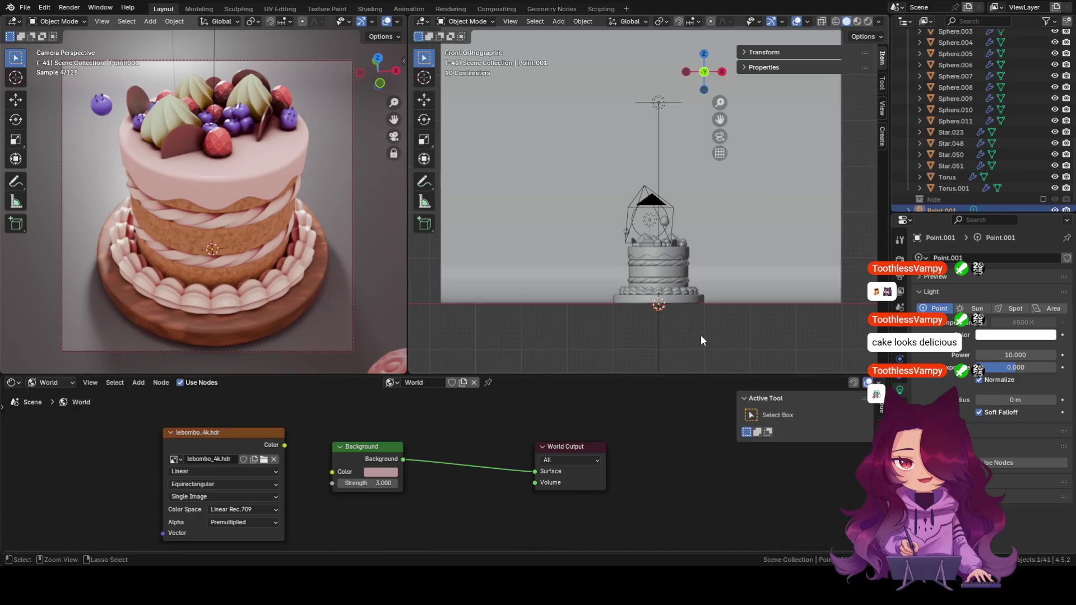
{"action": "left_click", "coordinate": [741, 345]}
{"action": "mouse_move", "coordinate": [742, 346]}
{"action": "middle_mouse_down"}
{"action": "mouse_move", "coordinate": [732, 299]}
{"action": "mouse_move", "coordinate": [608, 315]}
{"action": "mouse_move", "coordinate": [698, 311]}
{"action": "middle_mouse_up"}
{"action": "scroll", "coordinate": [733, 299], "scroll_direction": "down", "scroll_amount": 3}
{"action": "scroll", "coordinate": [736, 296], "scroll_direction": "down", "scroll_amount": 5}
{"action": "scroll", "coordinate": [699, 311], "scroll_direction": "up", "scroll_amount": 2}
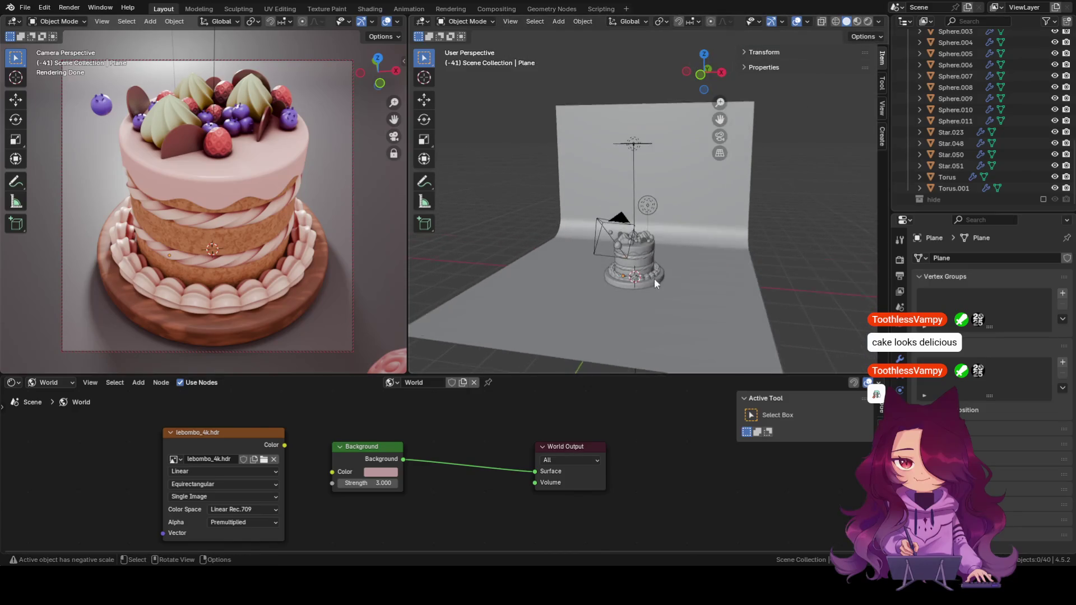
{"action": "middle_click_drag", "start_coordinate": [654, 279], "coordinate": [718, 268]}
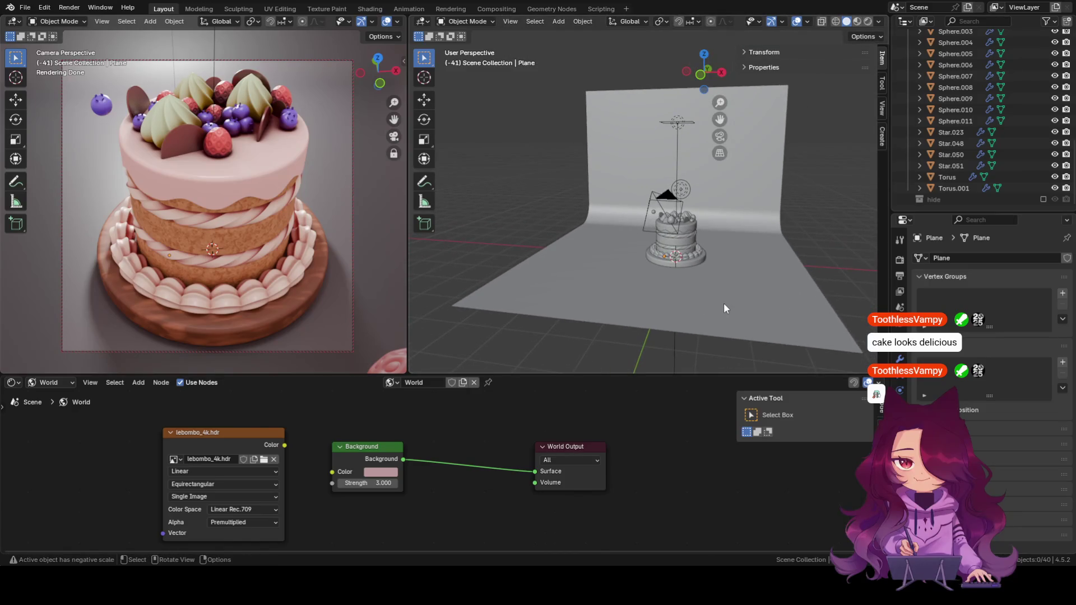
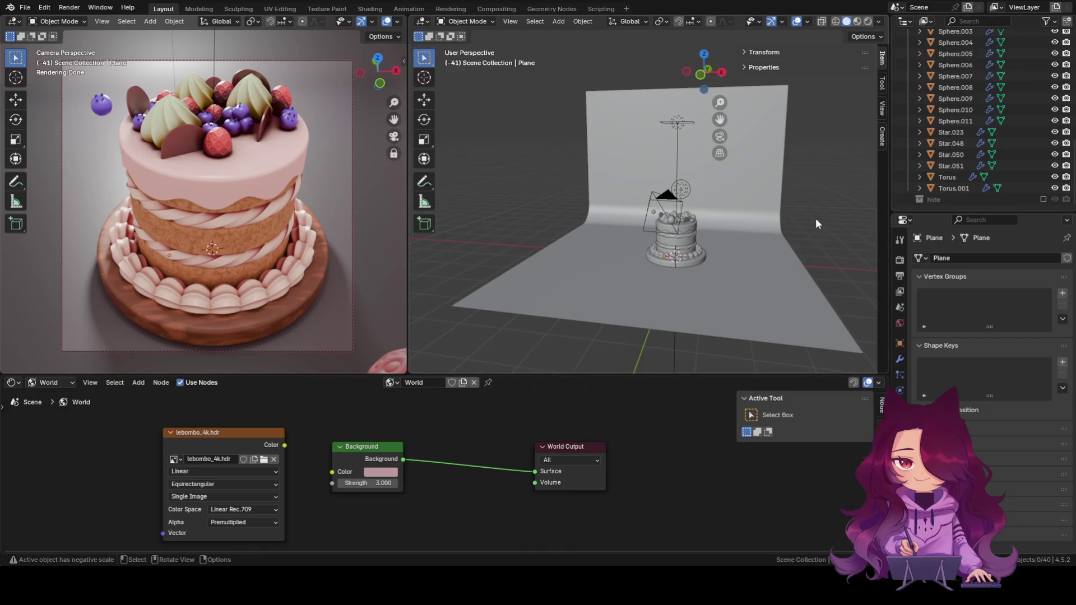
Orbit toward the backdrop and bring up the Add menu at the Light types.
{"action": "mouse_move", "coordinate": [636, 208]}
{"action": "middle_mouse_down"}
{"action": "mouse_move", "coordinate": [651, 254]}
{"action": "mouse_move", "coordinate": [693, 244]}
{"action": "mouse_move", "coordinate": [689, 261]}
{"action": "mouse_move", "coordinate": [720, 278]}
{"action": "mouse_move", "coordinate": [695, 300]}
{"action": "mouse_move", "coordinate": [684, 331]}
{"action": "mouse_move", "coordinate": [686, 288]}
{"action": "mouse_move", "coordinate": [689, 298]}
{"action": "middle_mouse_up"}
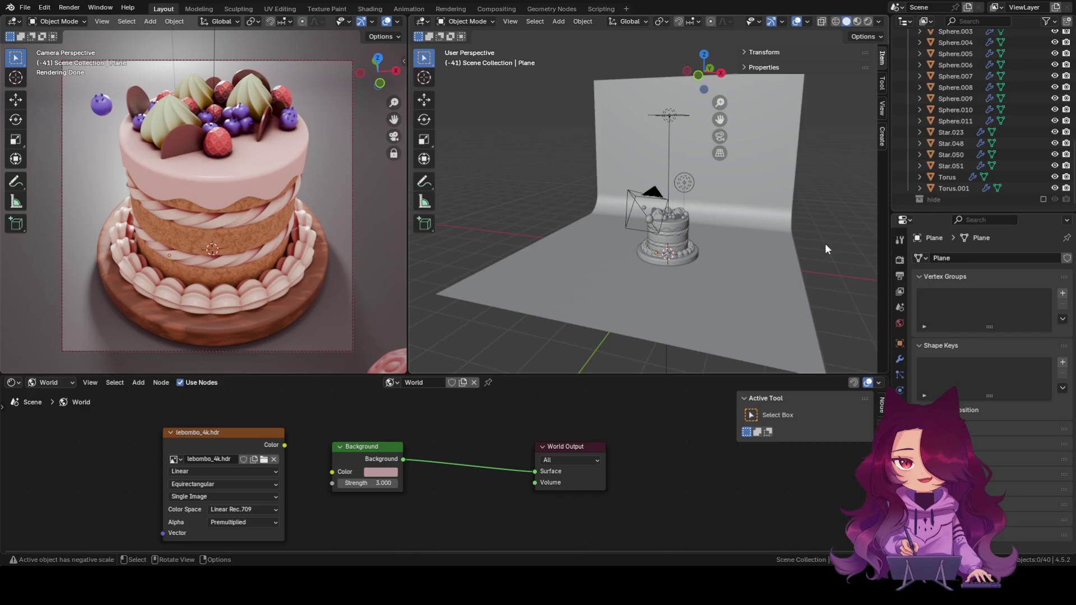
{"action": "key", "text": "shift+a"}
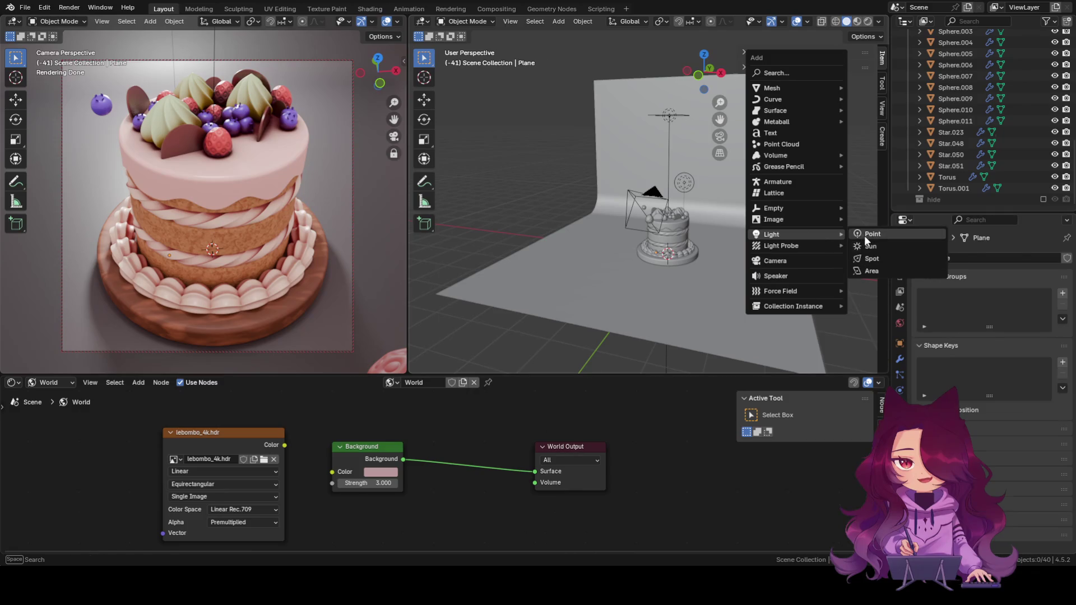
Add a point light, dismiss its options and check the shading choices from a low frontal view.
{"action": "left_click", "coordinate": [864, 236]}
{"action": "left_click", "coordinate": [626, 346]}
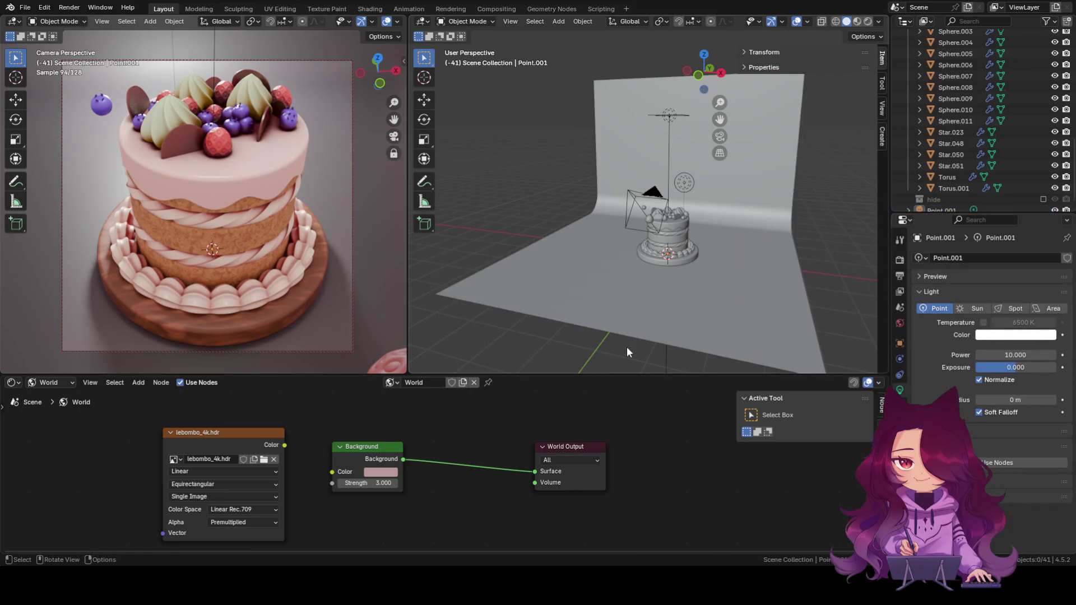
{"action": "key", "text": "z"}
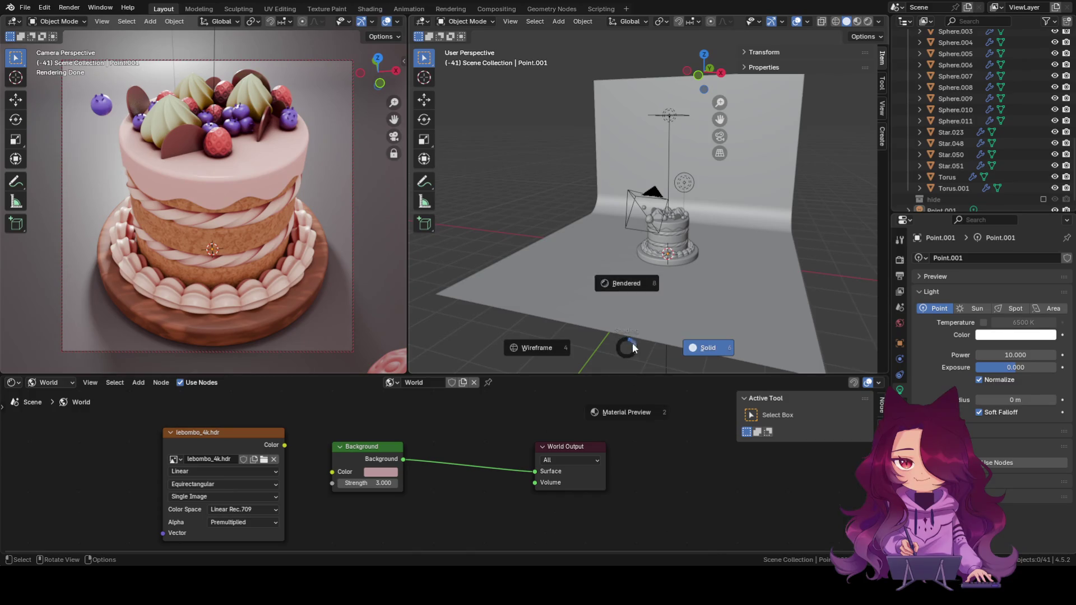
{"action": "key", "text": "Escape"}
{"action": "middle_click_drag", "start_coordinate": [676, 323], "coordinate": [681, 278]}
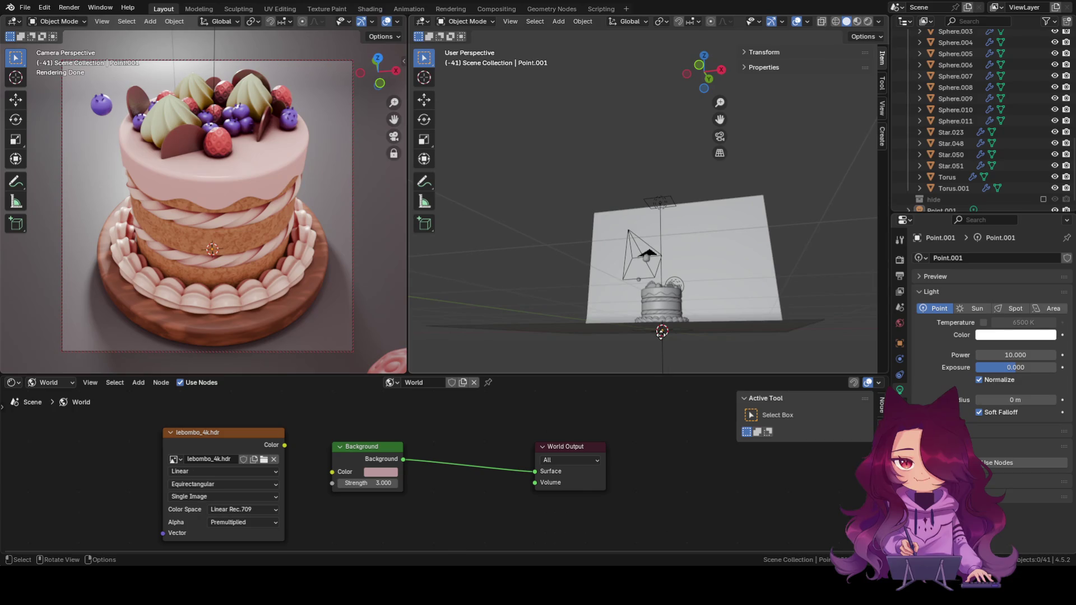
Switch to material preview, delete the new Point.001 light, then return via wireframe to Solid shading.
{"action": "key", "text": "z"}
{"action": "left_click", "coordinate": [682, 354]}
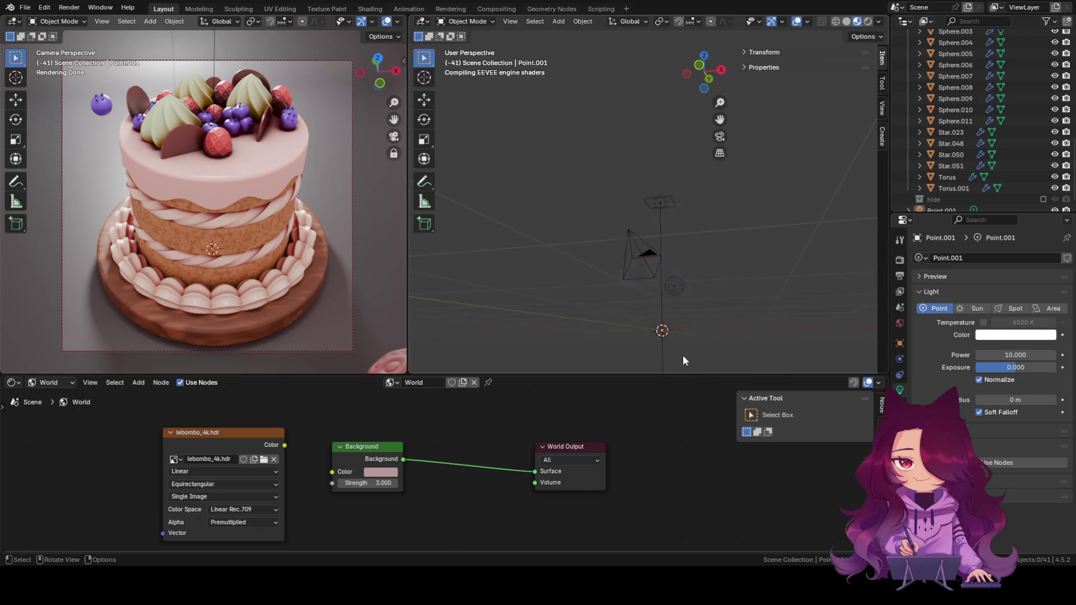
{"action": "key", "text": "Delete"}
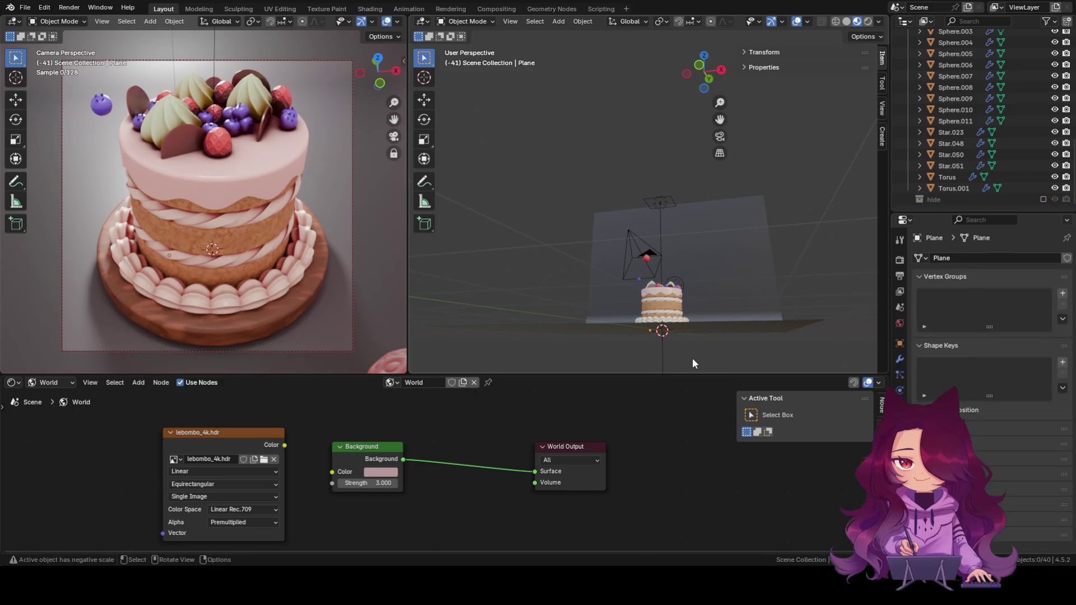
{"action": "left_click", "coordinate": [836, 22]}
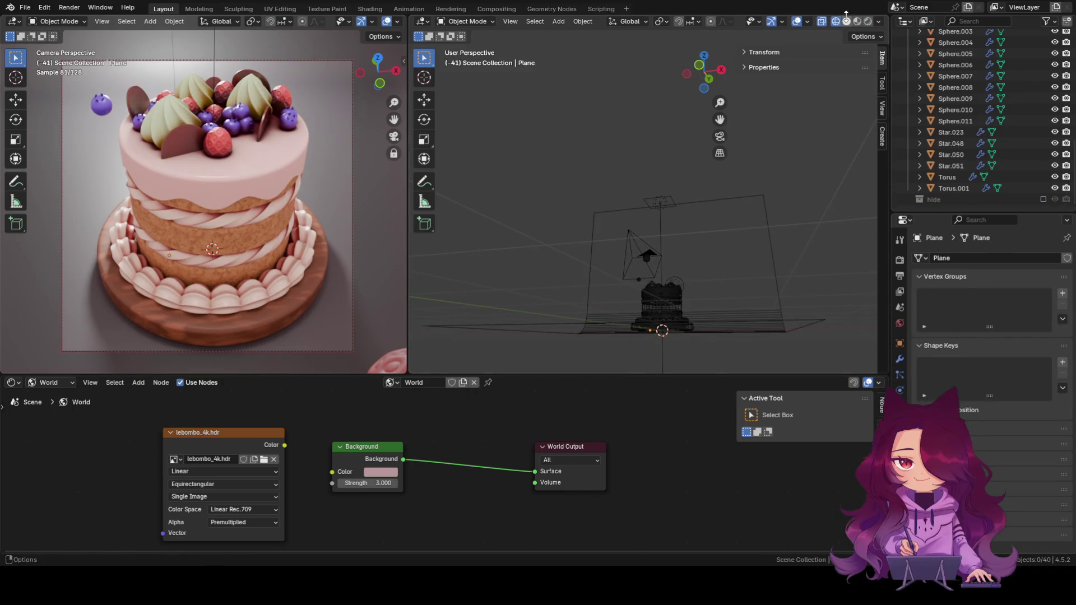
{"action": "left_click", "coordinate": [844, 22]}
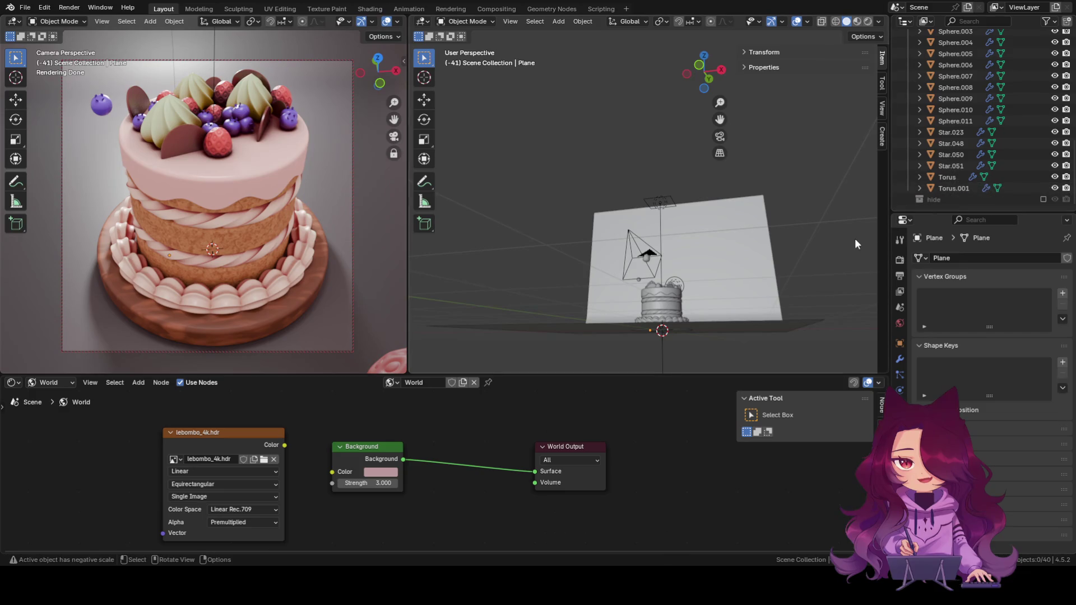
{"action": "scroll", "coordinate": [921, 153], "scroll_direction": "up", "scroll_amount": 5}
{"action": "scroll", "coordinate": [942, 142], "scroll_direction": "up", "scroll_amount": 5}
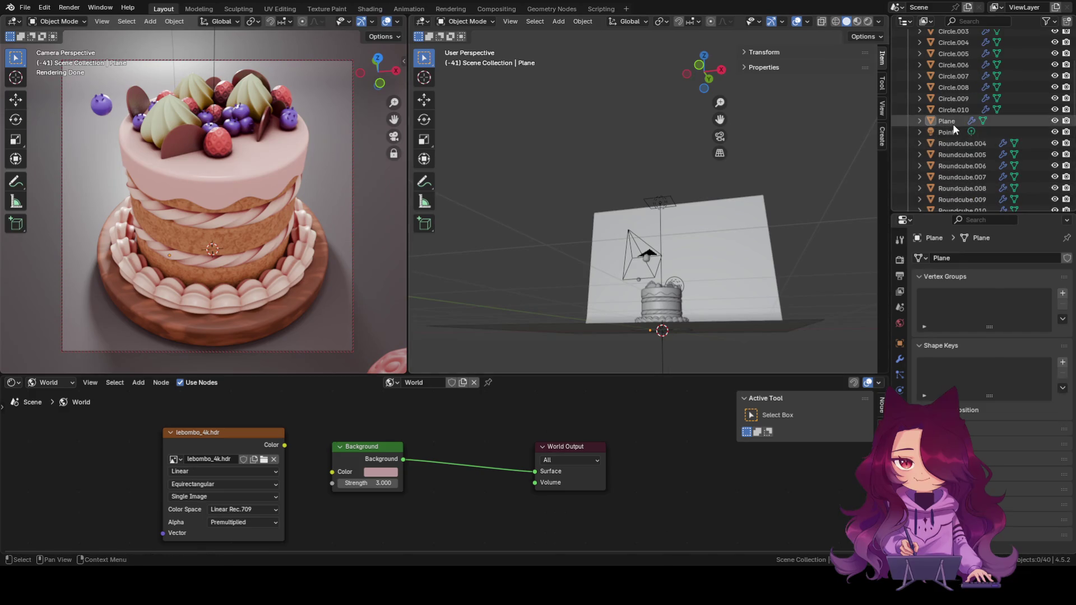
Select and inspect the existing Point and Area lights in the Outliner, then deselect.
{"action": "left_click", "coordinate": [950, 132]}
{"action": "middle_click_drag", "start_coordinate": [791, 249], "coordinate": [758, 297]}
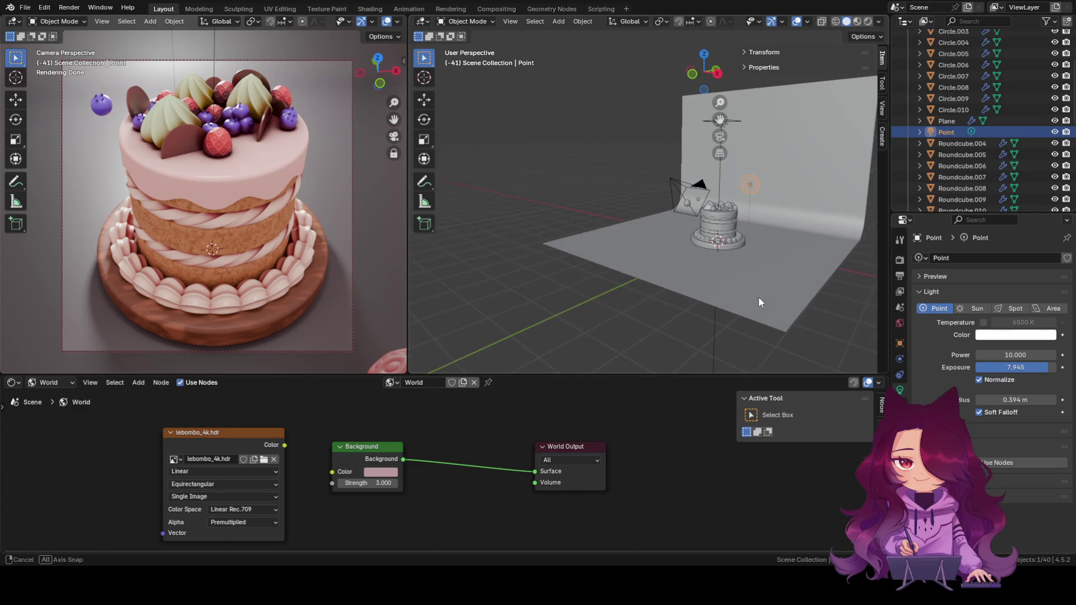
{"action": "scroll", "coordinate": [965, 144], "scroll_direction": "up", "scroll_amount": 3}
{"action": "scroll", "coordinate": [965, 143], "scroll_direction": "up", "scroll_amount": 3}
{"action": "left_click", "coordinate": [946, 57]}
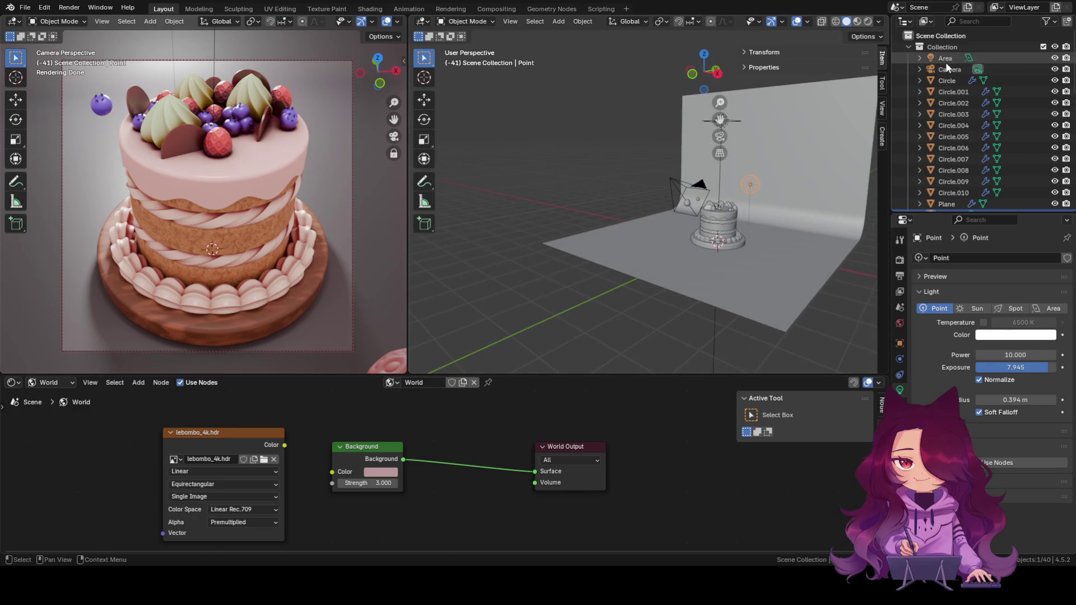
{"action": "left_click", "coordinate": [809, 361]}
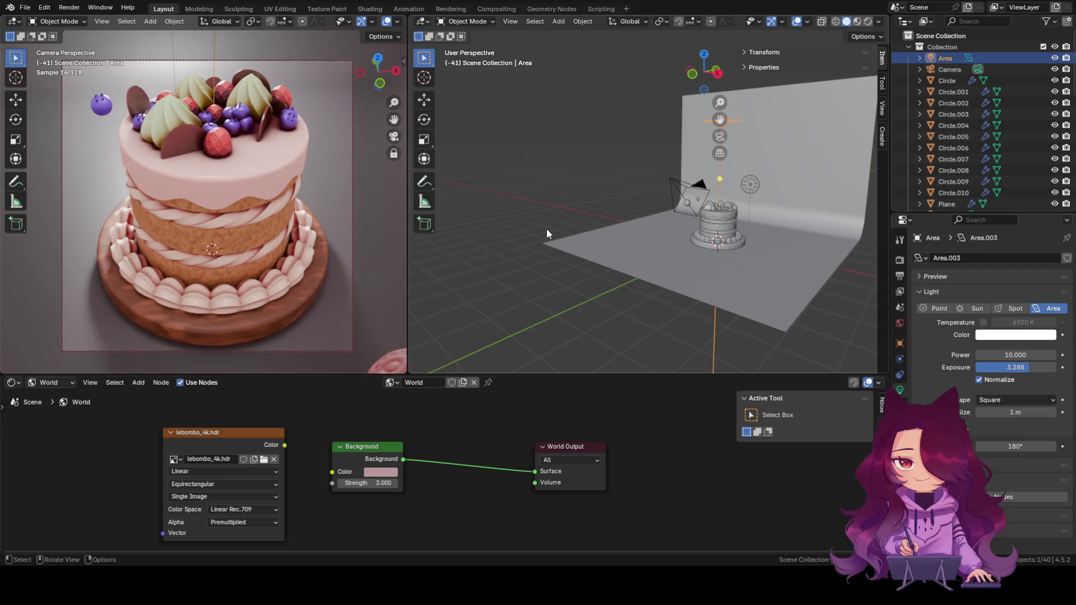
Orbit to a higher frontal view and bring up the Add menu at the Light types again.
{"action": "mouse_move", "coordinate": [546, 229]}
{"action": "middle_mouse_down"}
{"action": "mouse_move", "coordinate": [632, 234]}
{"action": "mouse_move", "coordinate": [581, 208]}
{"action": "mouse_move", "coordinate": [636, 231]}
{"action": "mouse_move", "coordinate": [567, 249]}
{"action": "mouse_move", "coordinate": [574, 272]}
{"action": "mouse_move", "coordinate": [536, 275]}
{"action": "mouse_move", "coordinate": [544, 283]}
{"action": "mouse_move", "coordinate": [597, 236]}
{"action": "middle_mouse_up"}
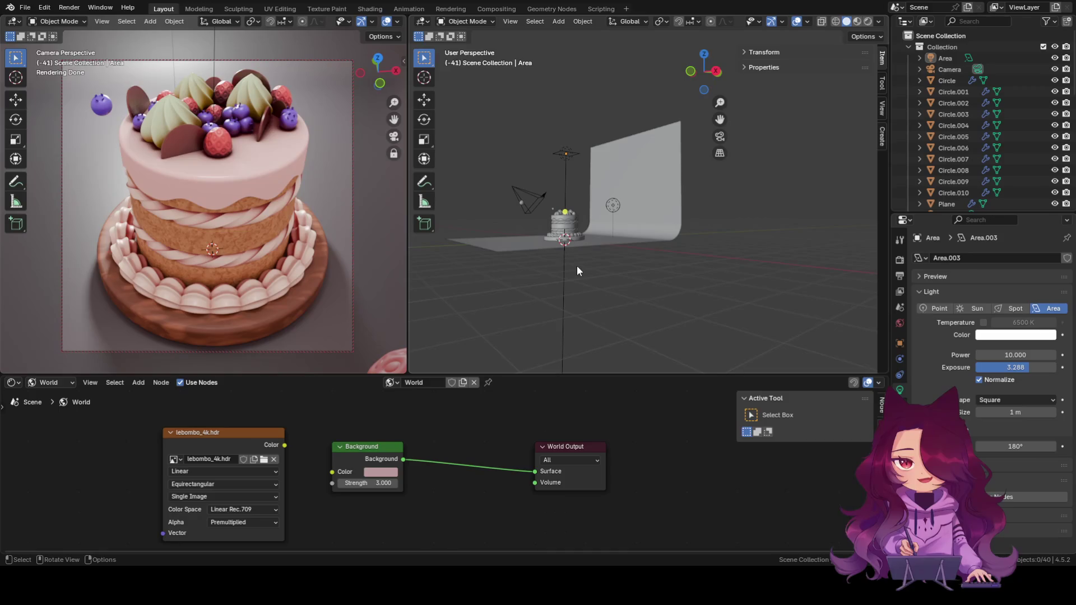
{"action": "mouse_move", "coordinate": [581, 253]}
{"action": "middle_mouse_down"}
{"action": "mouse_move", "coordinate": [602, 264]}
{"action": "mouse_move", "coordinate": [628, 322]}
{"action": "mouse_move", "coordinate": [692, 315]}
{"action": "mouse_move", "coordinate": [702, 293]}
{"action": "middle_mouse_up"}
{"action": "key", "text": "shift+a"}
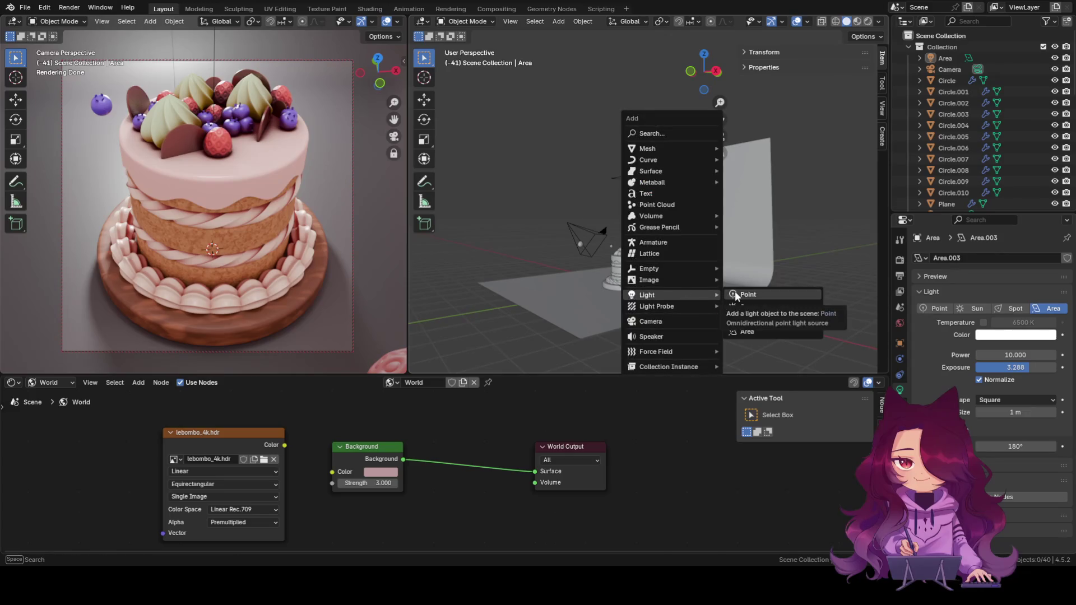
Add a point light and move it about 2.97 m straight up along Z above the cake.
{"action": "left_click", "coordinate": [734, 290]}
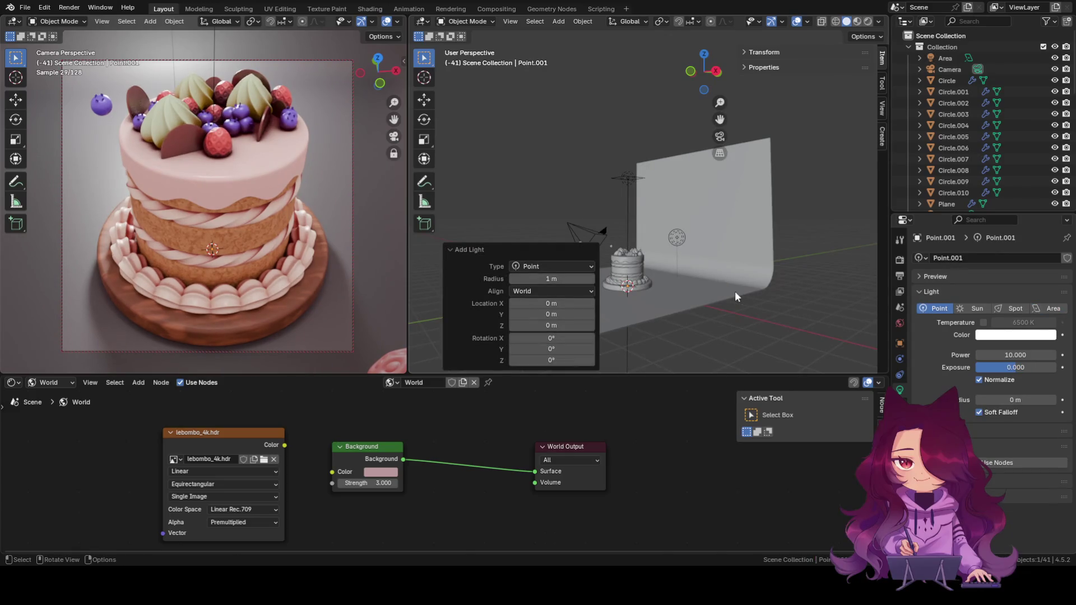
{"action": "key", "text": "g"}
{"action": "key", "text": "z"}
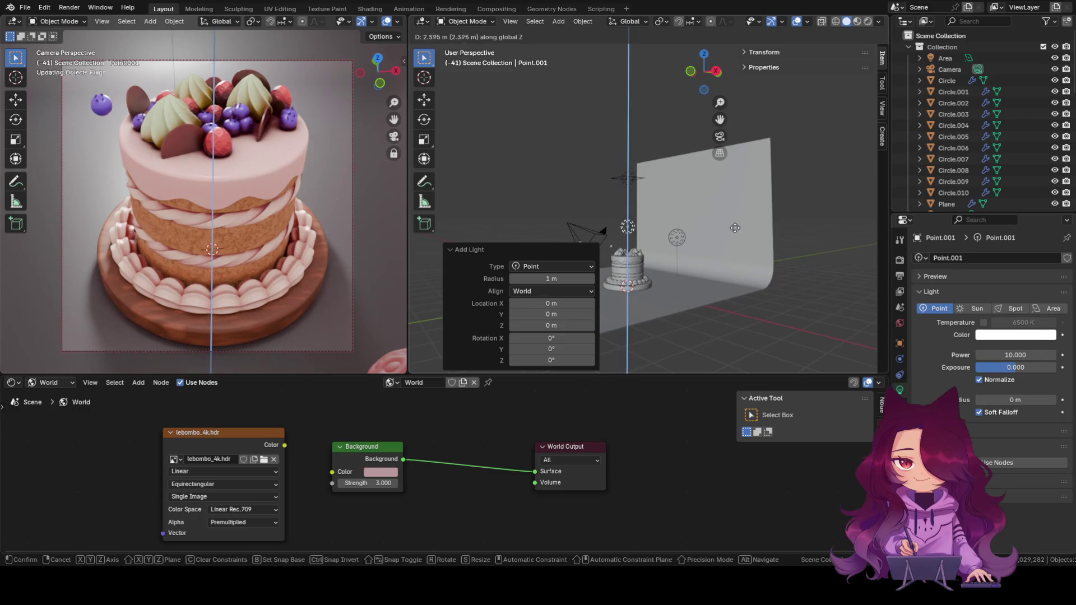
{"action": "left_click", "coordinate": [732, 217]}
Check the raised light from a frontal view, then switch to Right Orthographic view.
{"action": "mouse_move", "coordinate": [667, 272]}
{"action": "middle_mouse_down"}
{"action": "mouse_move", "coordinate": [749, 308]}
{"action": "mouse_move", "coordinate": [760, 236]}
{"action": "middle_mouse_up"}
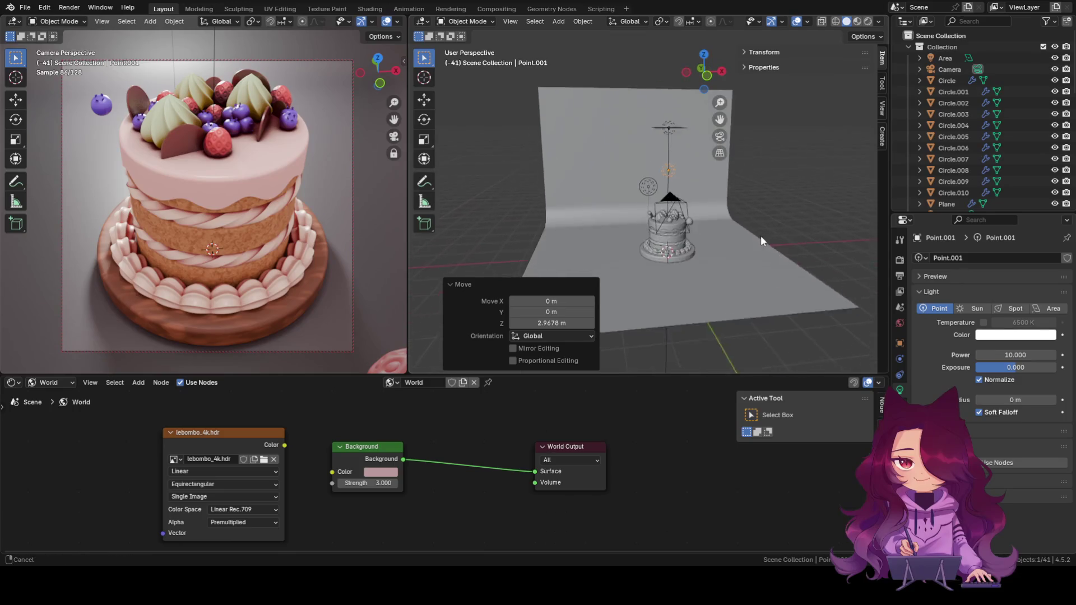
{"action": "left_click", "coordinate": [434, 356]}
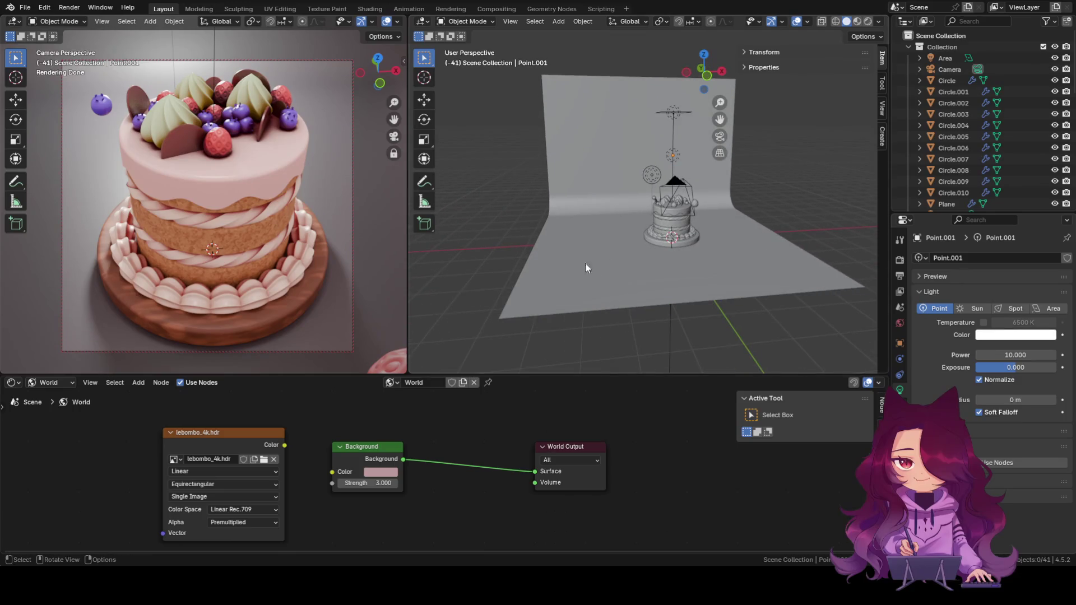
{"action": "left_click", "coordinate": [674, 155]}
{"action": "left_click", "coordinate": [803, 145]}
{"action": "middle_click_drag", "start_coordinate": [789, 202], "coordinate": [755, 199], "text": "alt"}
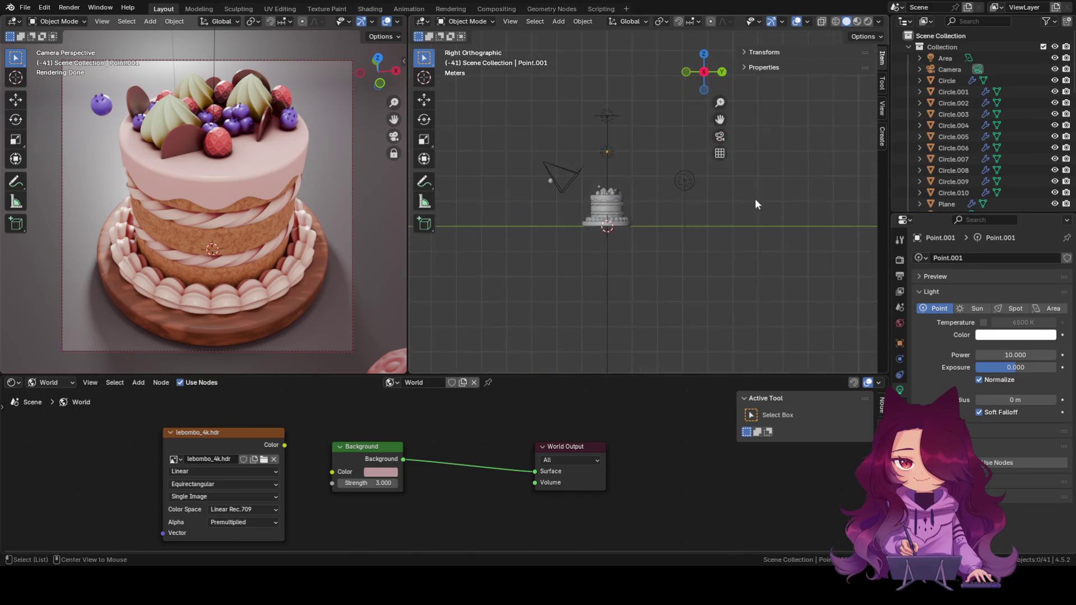
Enlarge the Point light's radius and shift it over the cake, then go to front view.
{"action": "left_click", "coordinate": [683, 180]}
{"action": "left_click_drag", "start_coordinate": [674, 180], "coordinate": [686, 187]}
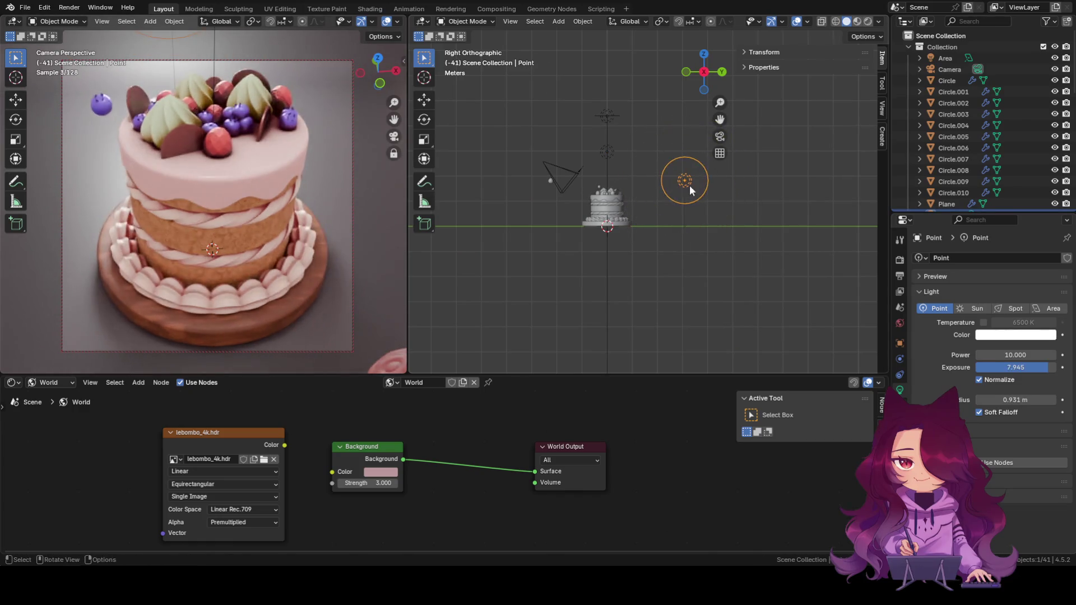
{"action": "key", "text": "g"}
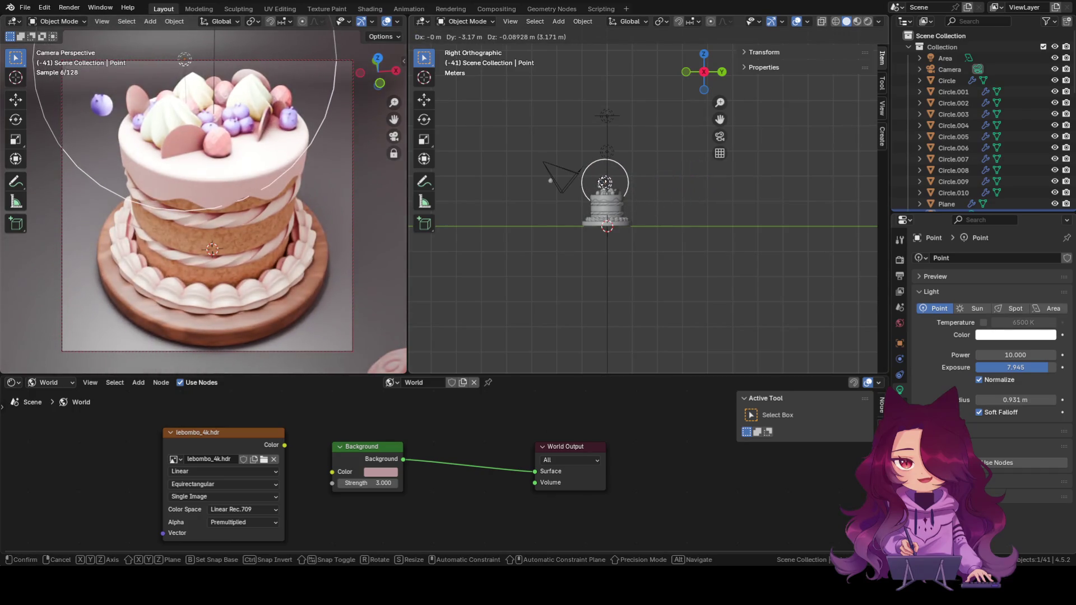
{"action": "left_click", "coordinate": [622, 181]}
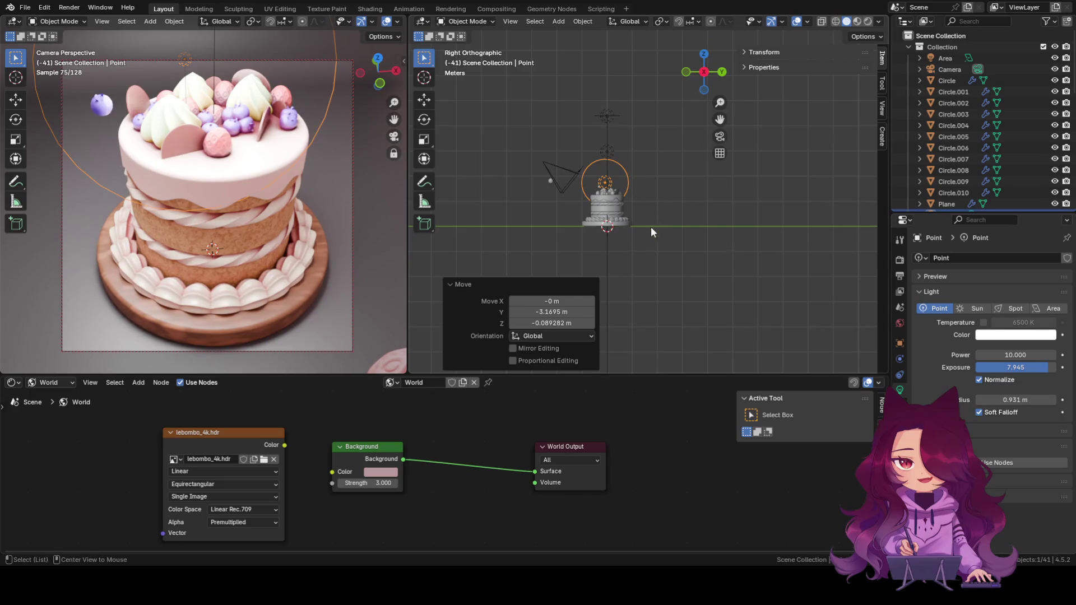
{"action": "key", "text": "KP_1"}
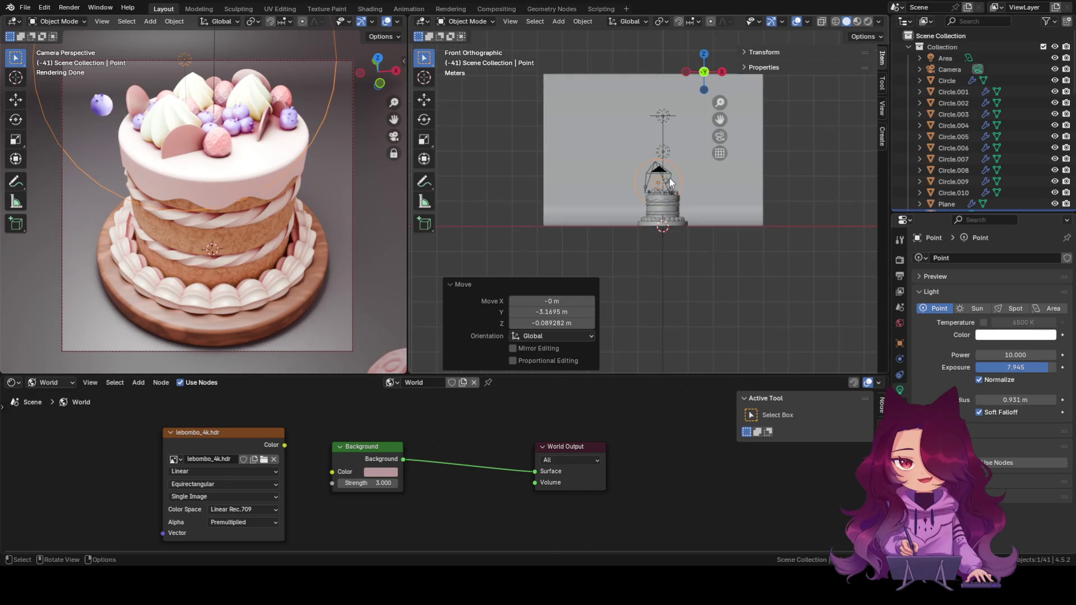
Move the Point light to the left of and slightly above the cake, then view from the top.
{"action": "key", "text": "g"}
{"action": "left_click", "coordinate": [656, 184]}
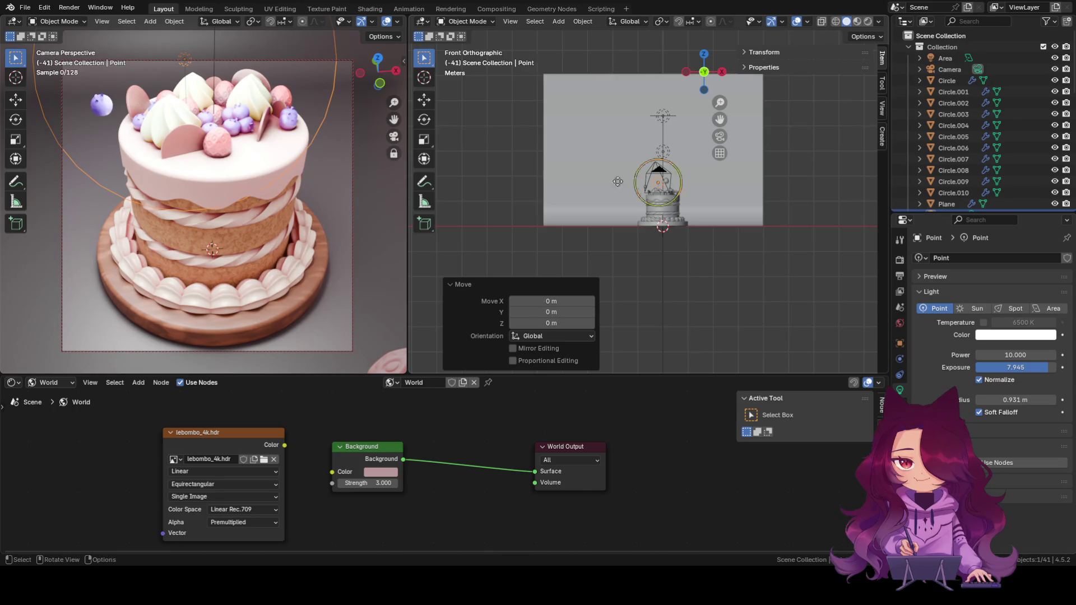
{"action": "key", "text": "g"}
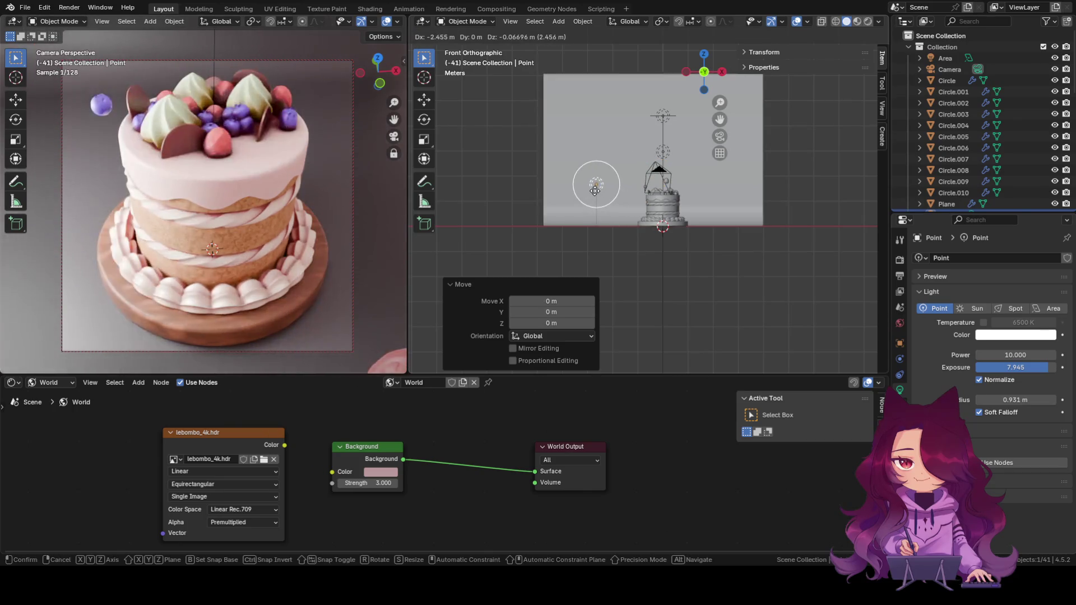
{"action": "left_click", "coordinate": [587, 177]}
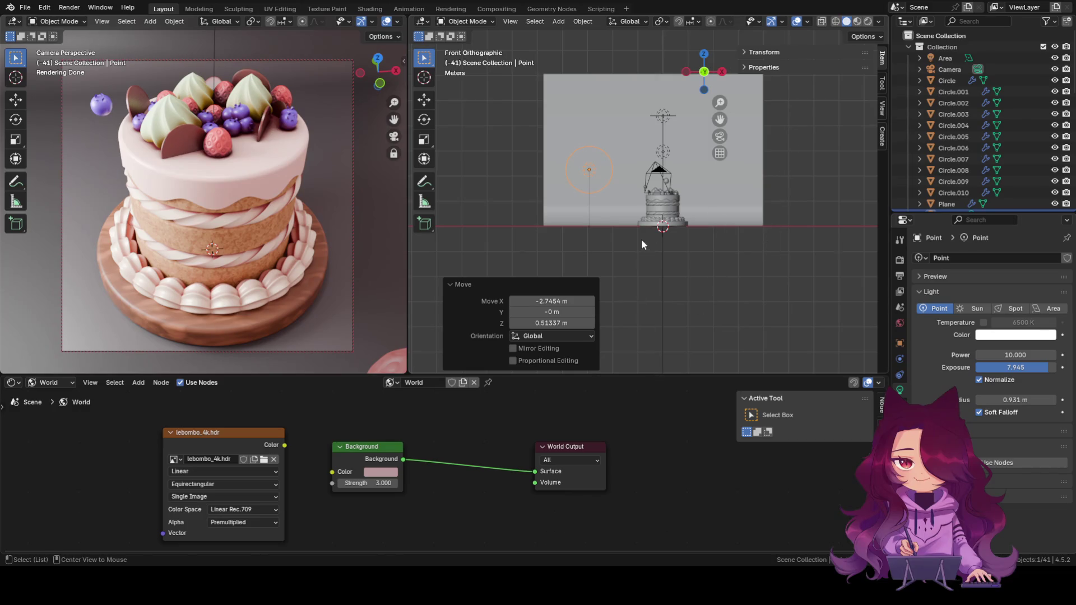
{"action": "key", "text": "KP_7"}
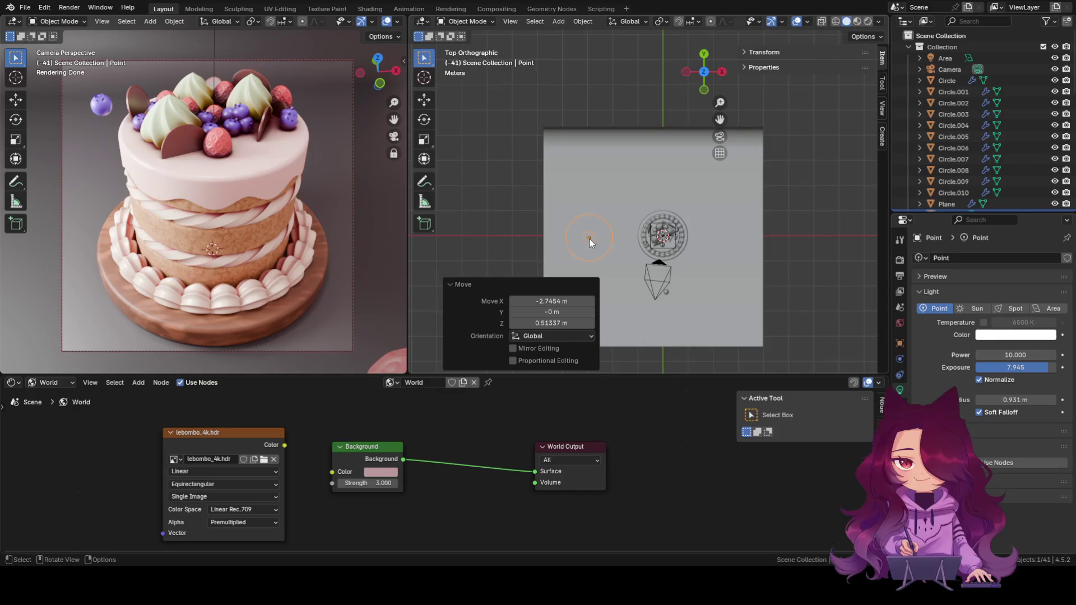
{"action": "left_click", "coordinate": [591, 239]}
{"action": "left_click", "coordinate": [590, 240]}
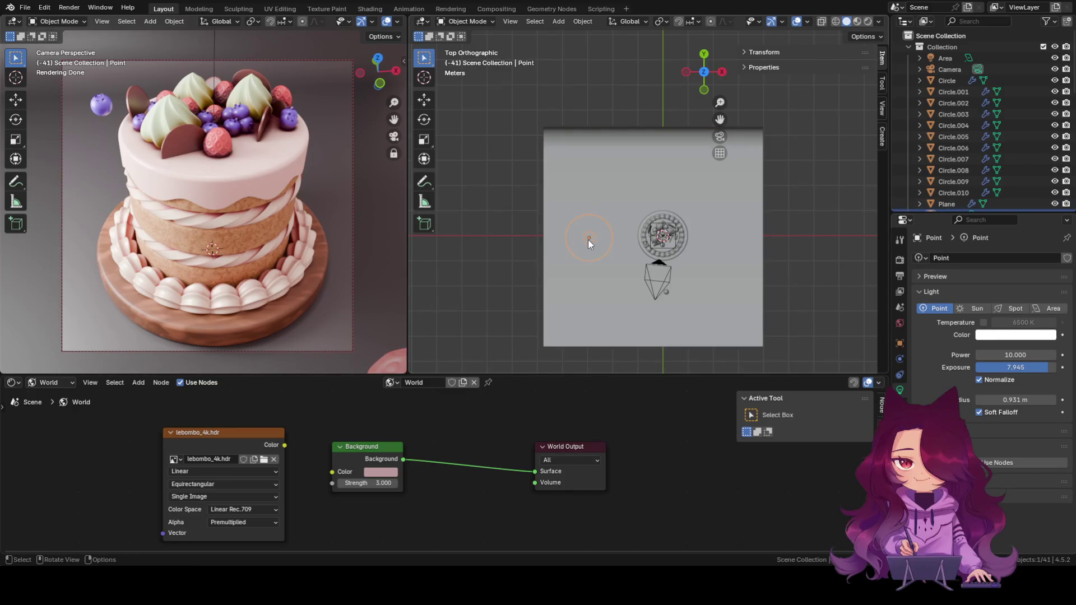
{"action": "key", "text": "g"}
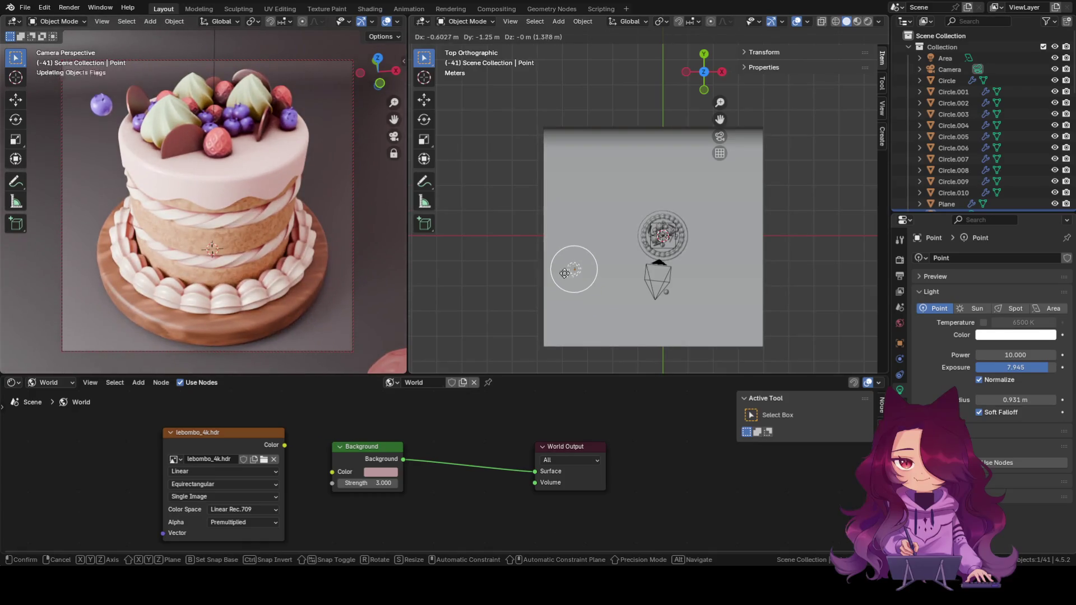
{"action": "left_click", "coordinate": [581, 269]}
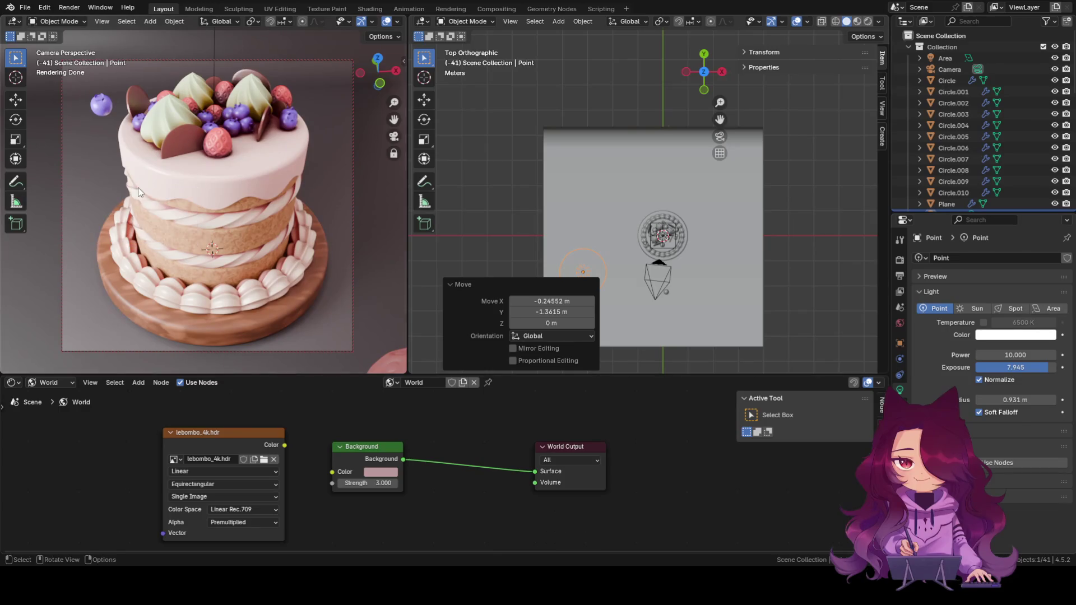
{"action": "left_click", "coordinate": [580, 270]}
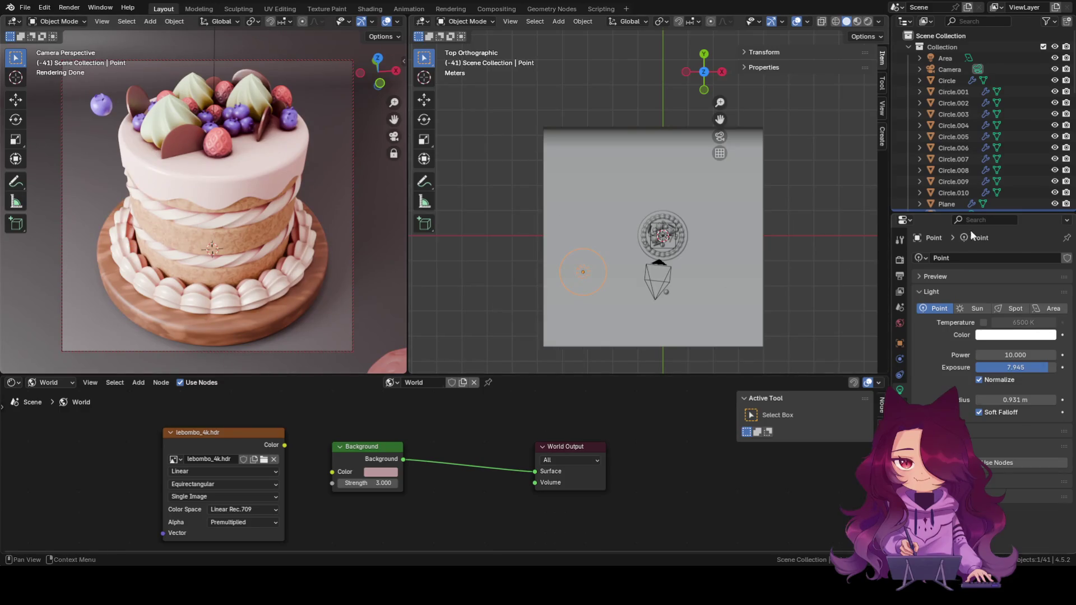
{"action": "left_click_drag", "start_coordinate": [1032, 367], "coordinate": [1000, 367]}
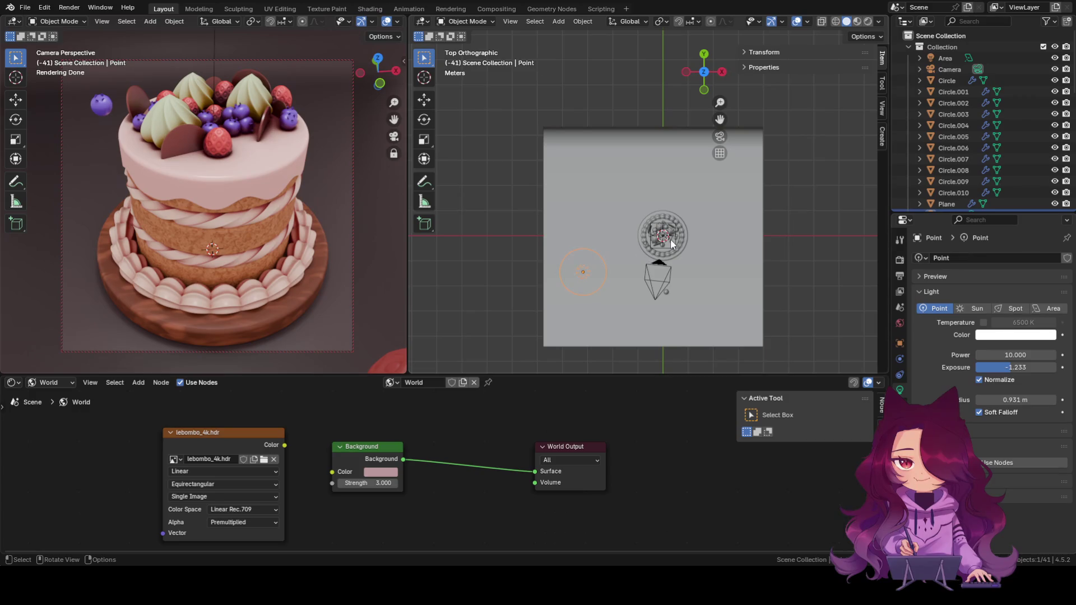
{"action": "key", "text": "ctrl+z"}
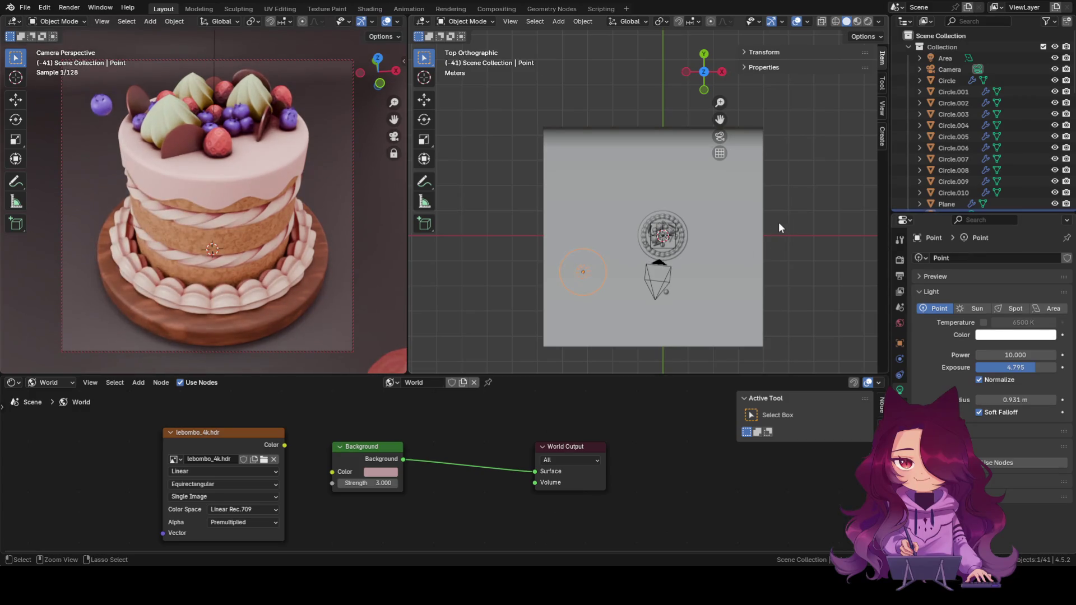
{"action": "key", "text": "ctrl+z"}
{"action": "key", "text": "ctrl+z"}
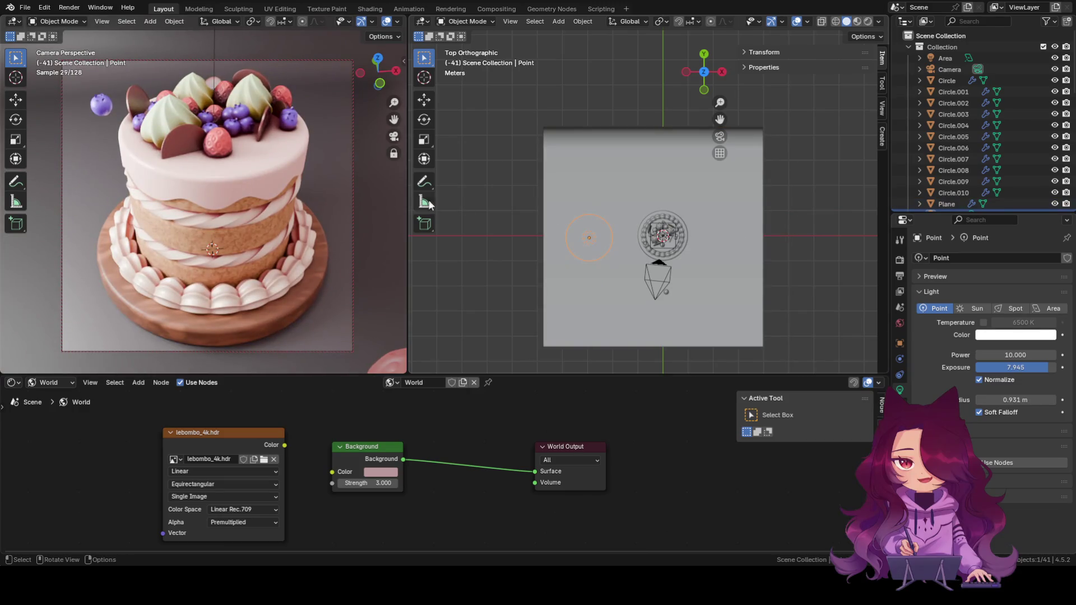
{"action": "key", "text": "ctrl+z"}
{"action": "key", "text": "ctrl+z"}
{"action": "key", "text": "ctrl+z"}
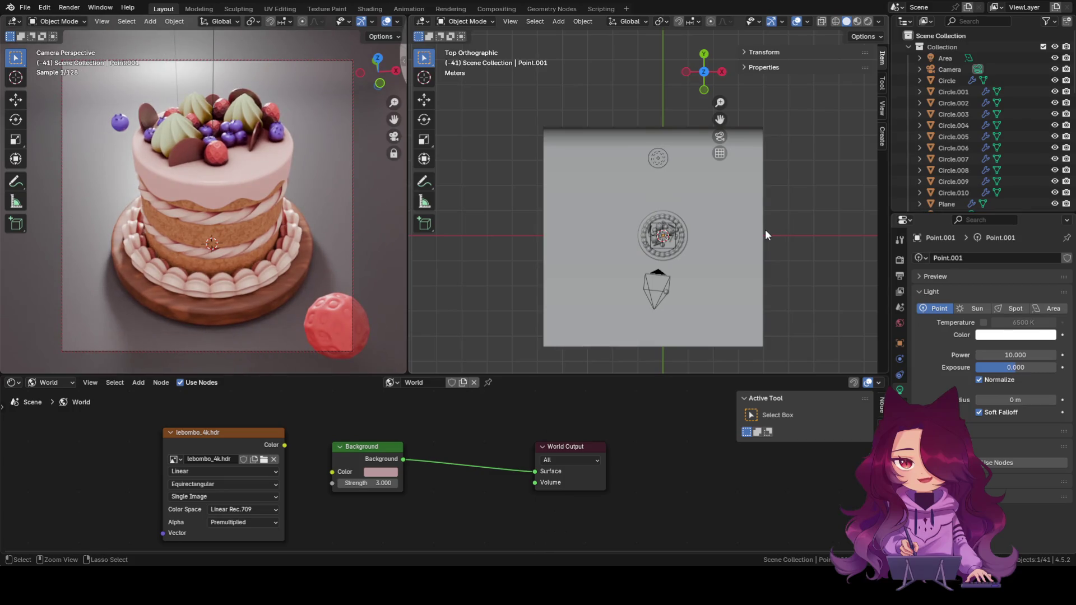
Move the new Point.001 light about 1.8 m along Y toward the camera side of the cake.
{"action": "mouse_move", "coordinate": [773, 299]}
{"action": "middle_mouse_down"}
{"action": "mouse_move", "coordinate": [757, 269]}
{"action": "mouse_move", "coordinate": [805, 209]}
{"action": "middle_mouse_up"}
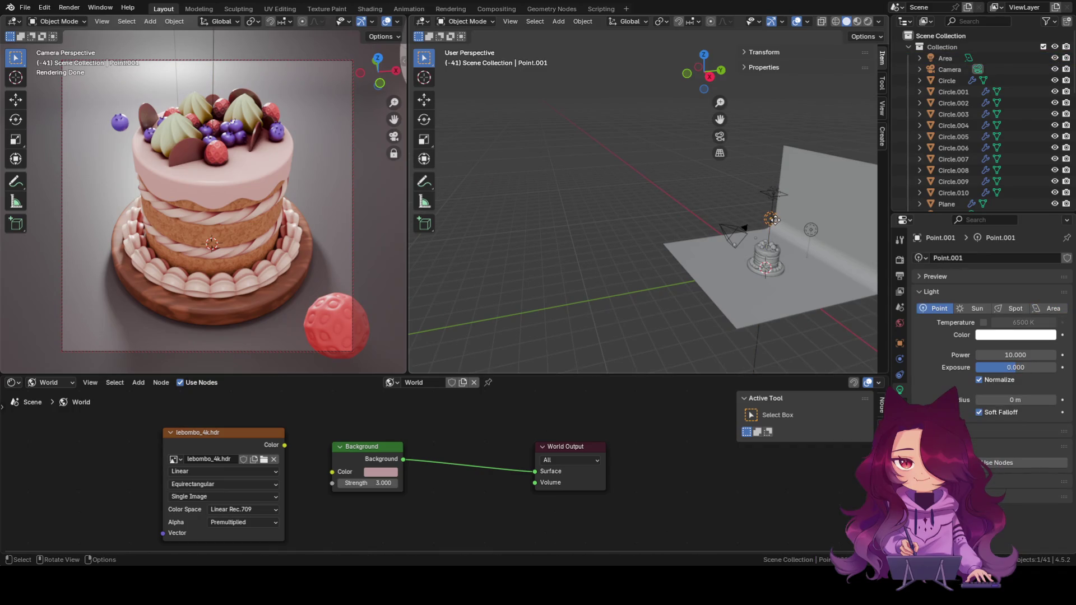
{"action": "key", "text": "g"}
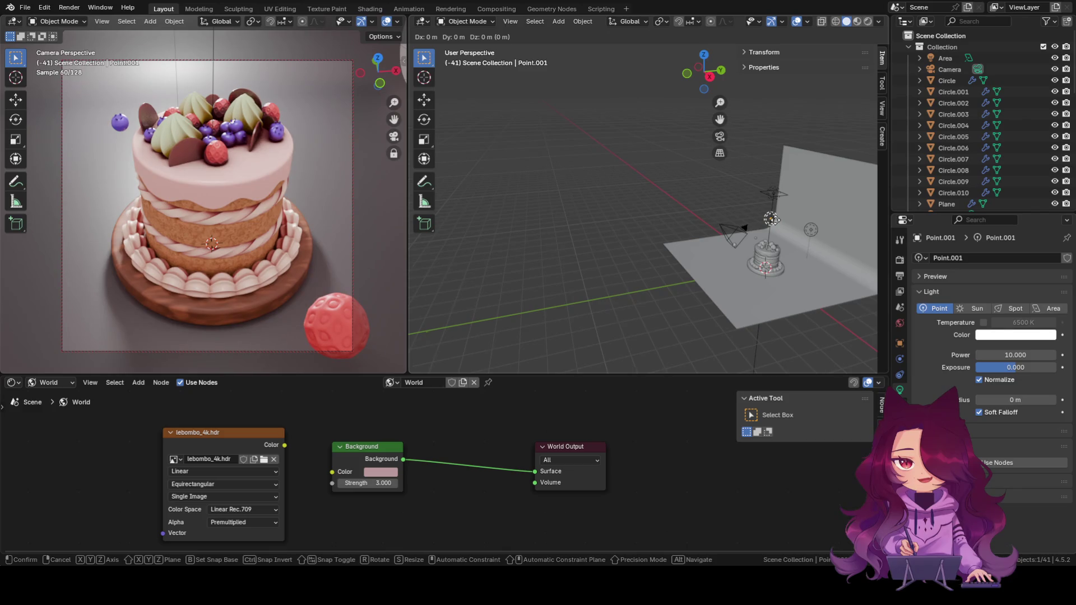
{"action": "key", "text": "y"}
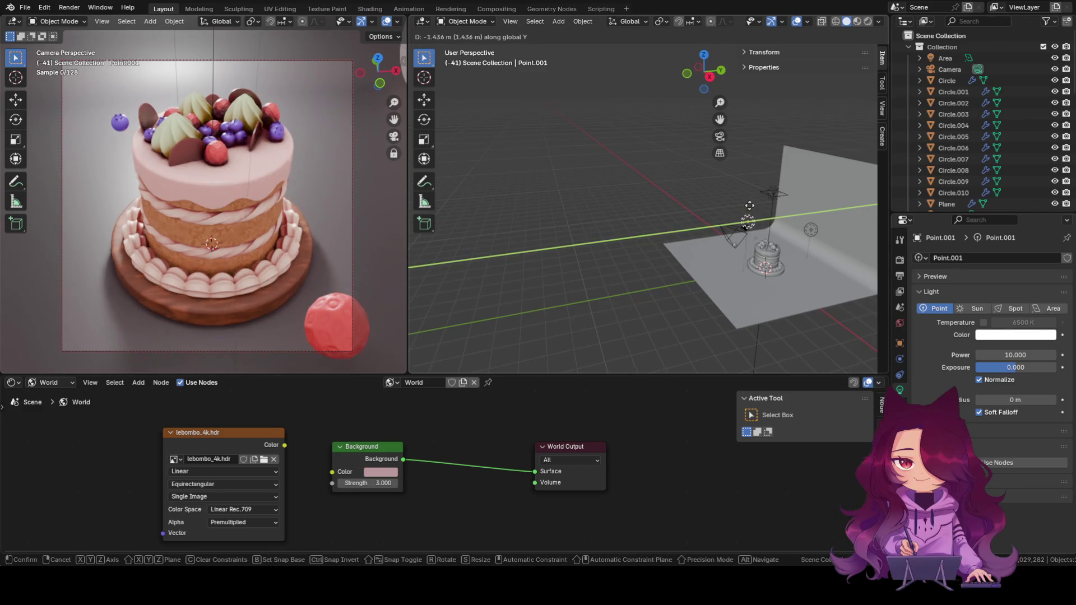
{"action": "left_click", "coordinate": [743, 206]}
Check the light from side and top orthographic views, framing the whole plane and lights.
{"action": "mouse_move", "coordinate": [744, 206]}
{"action": "middle_mouse_down"}
{"action": "mouse_move", "coordinate": [763, 302]}
{"action": "mouse_move", "coordinate": [829, 190]}
{"action": "mouse_move", "coordinate": [840, 256]}
{"action": "mouse_move", "coordinate": [812, 270]}
{"action": "middle_mouse_up"}
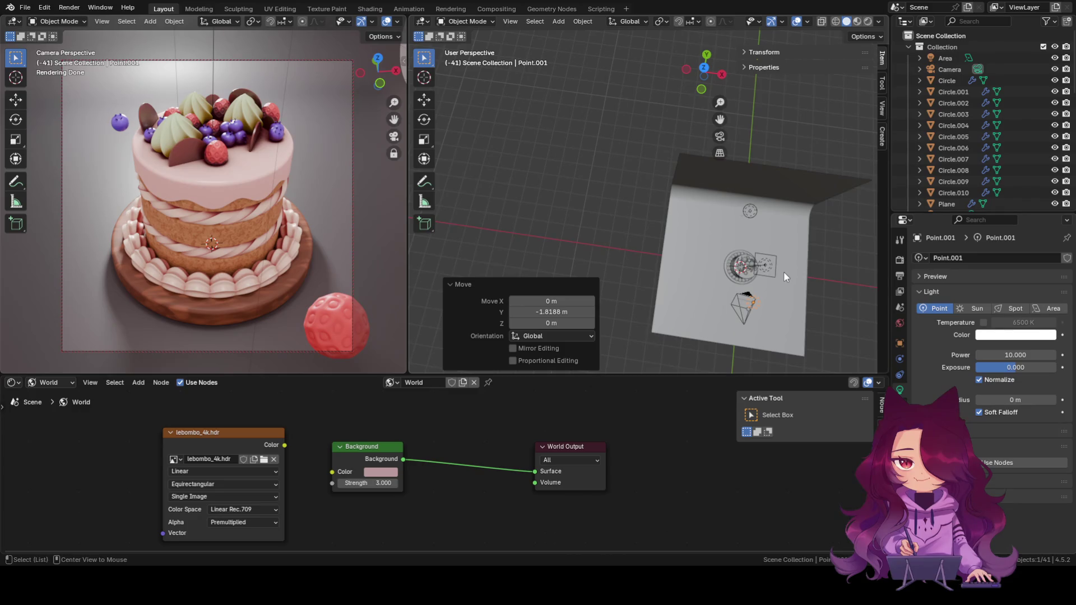
{"action": "middle_click_drag", "start_coordinate": [750, 255], "coordinate": [582, 200], "text": "alt"}
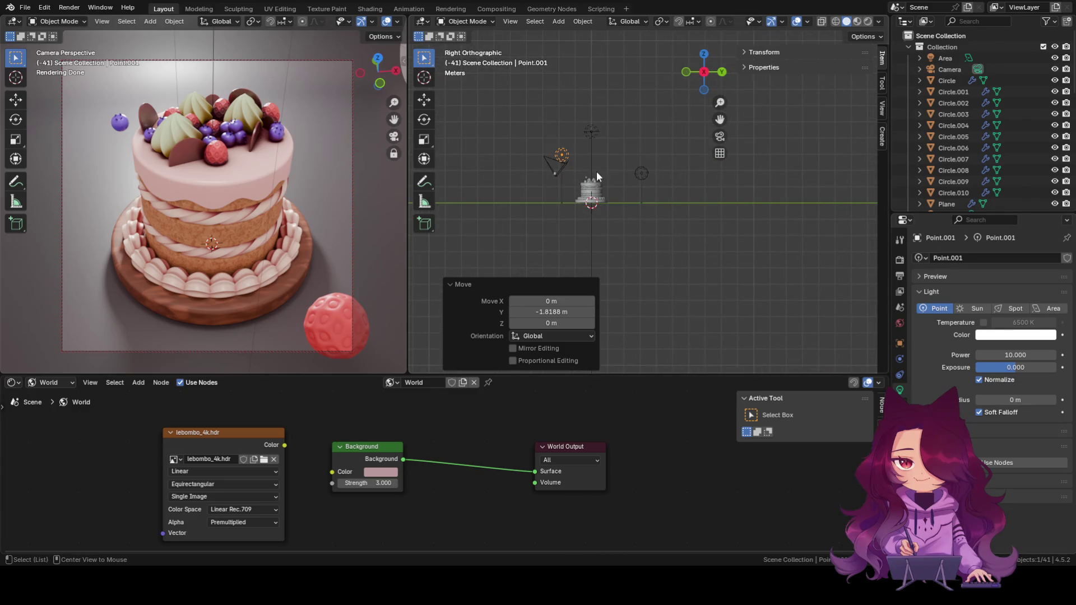
{"action": "left_click", "coordinate": [686, 72]}
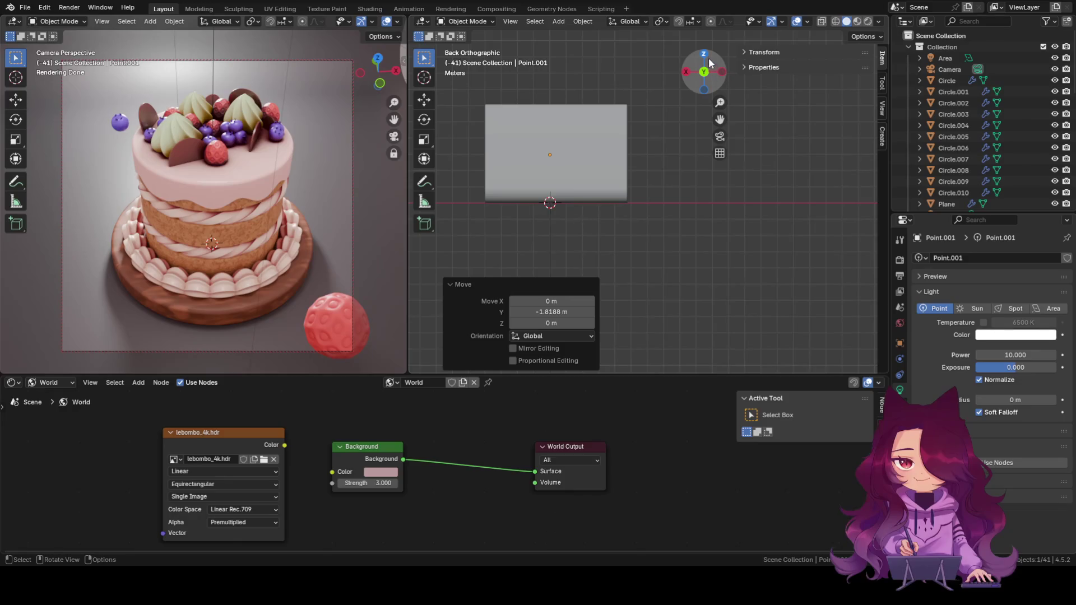
{"action": "left_click", "coordinate": [704, 55]}
{"action": "scroll", "coordinate": [790, 294], "scroll_direction": "up", "scroll_amount": 2}
{"action": "scroll", "coordinate": [790, 241], "scroll_direction": "up", "scroll_amount": 2}
{"action": "scroll", "coordinate": [791, 241], "scroll_direction": "down", "scroll_amount": 2}
{"action": "middle_click_drag", "start_coordinate": [791, 240], "coordinate": [554, 125], "text": "shift"}
{"action": "scroll", "coordinate": [698, 258], "scroll_direction": "down", "scroll_amount": 1}
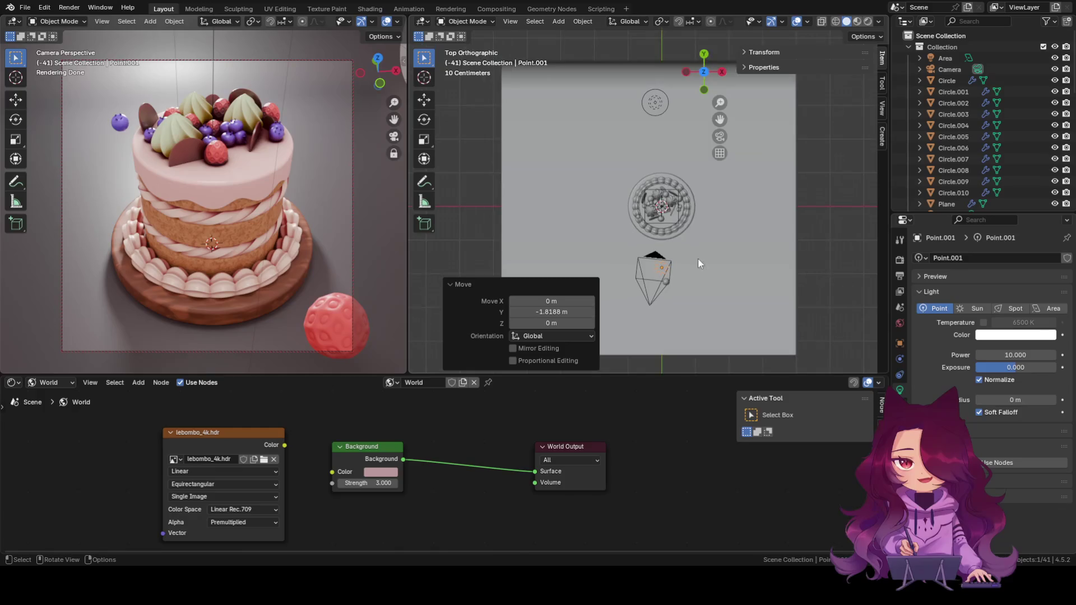
{"action": "middle_click_drag", "start_coordinate": [692, 270], "coordinate": [677, 254], "text": "shift"}
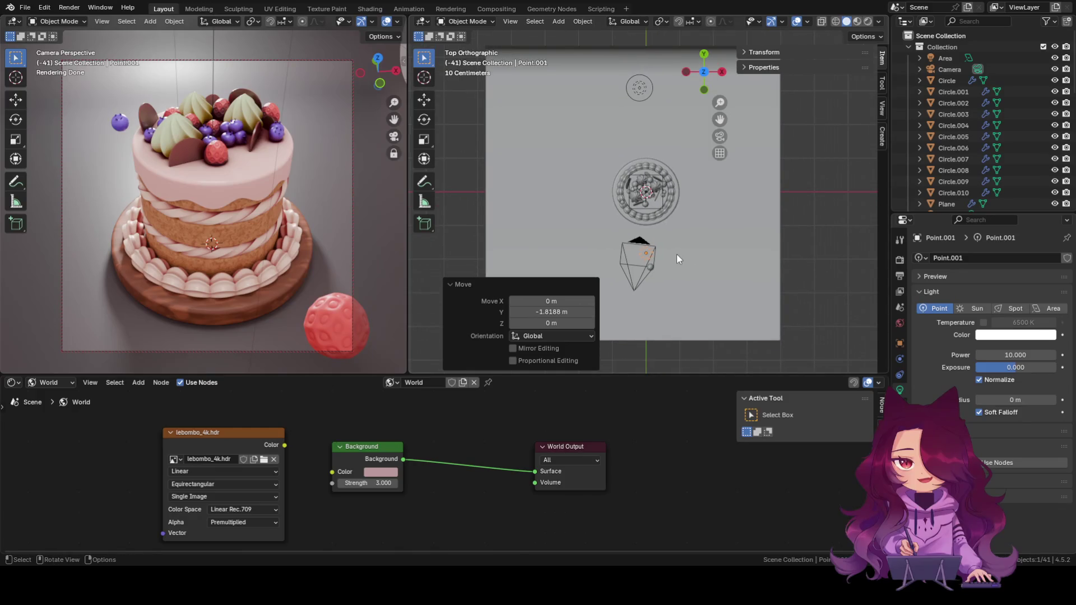
Try and cancel a vertical Z move, then start moving Point.001 toward the cake's left.
{"action": "key", "text": "g"}
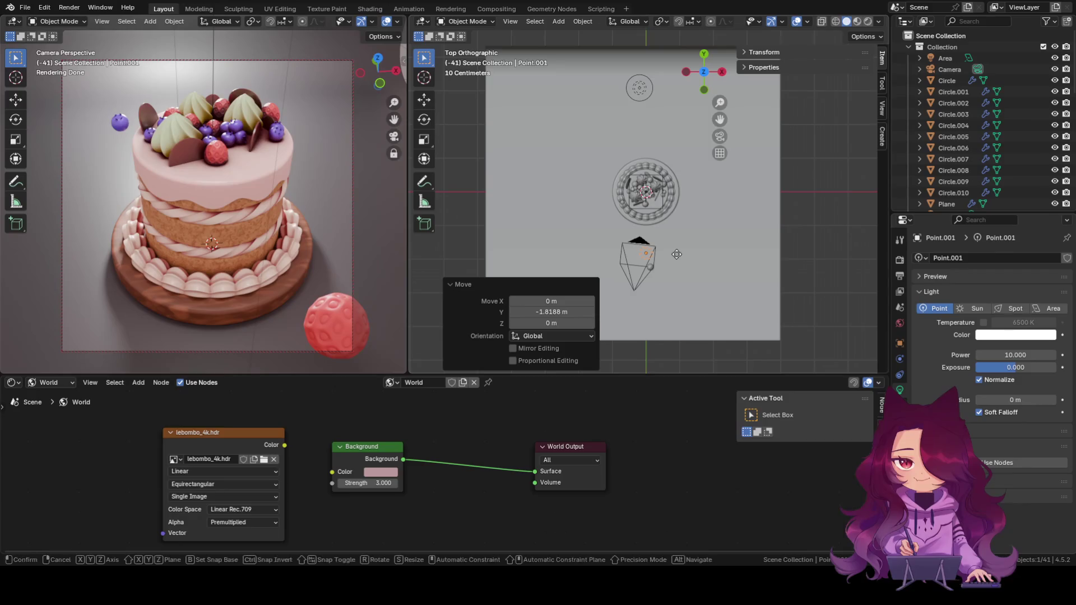
{"action": "key", "text": "z"}
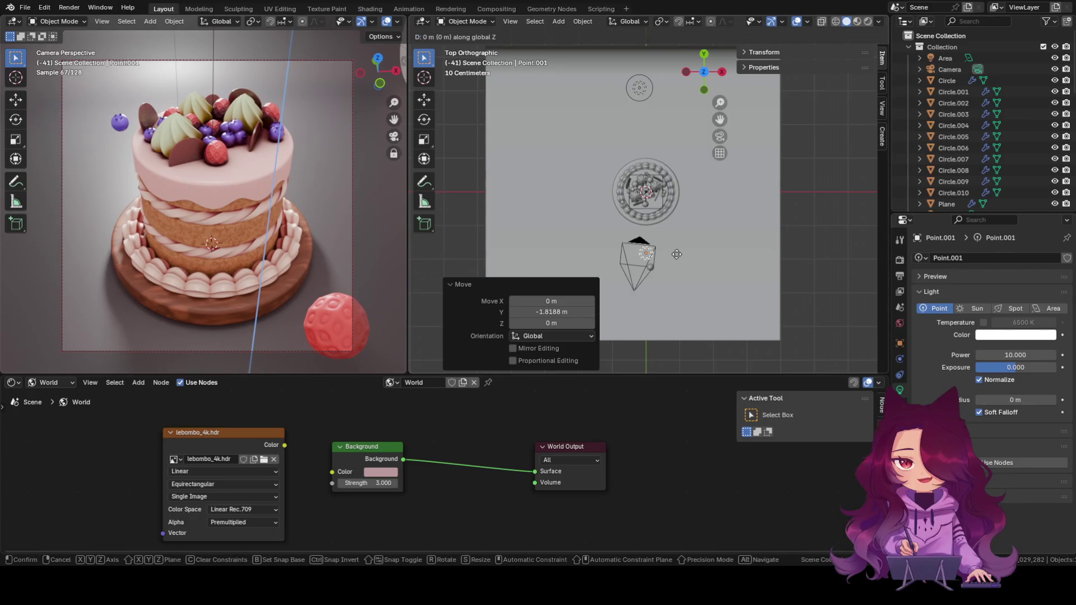
{"action": "key", "text": "Escape"}
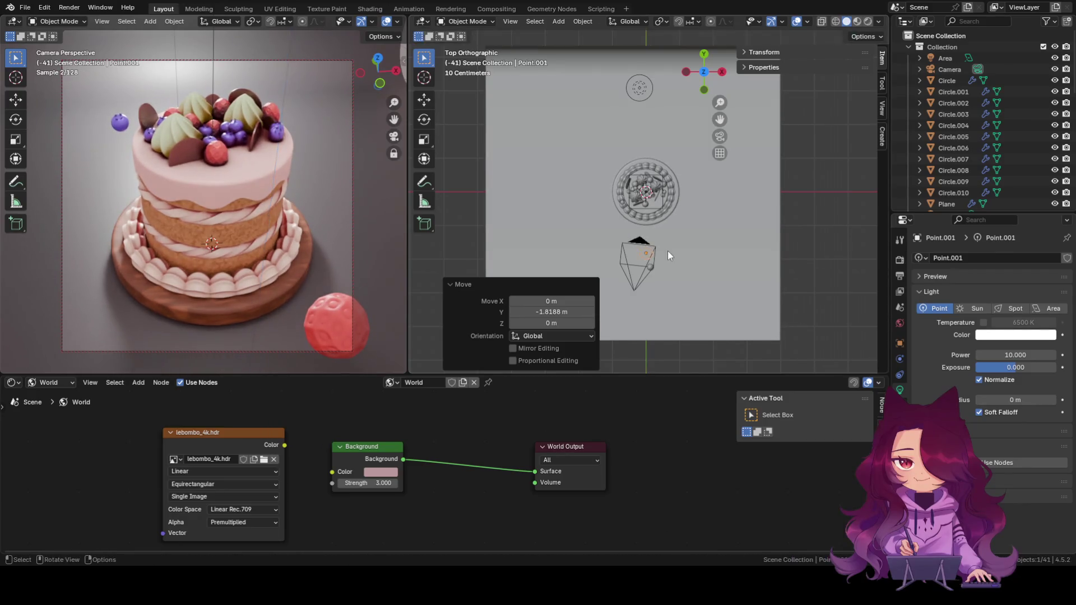
{"action": "key", "text": "g"}
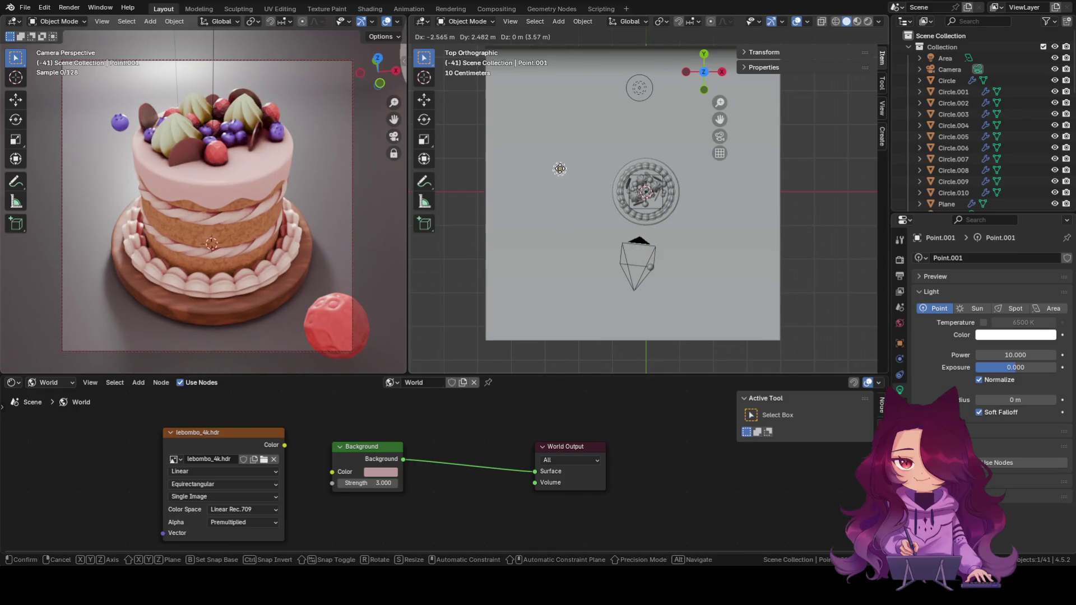
Set Point.001 just to the front-left of the cake in top view, shifted about 1.3 m along Y.
{"action": "left_click", "coordinate": [554, 179]}
{"action": "left_click", "coordinate": [823, 216]}
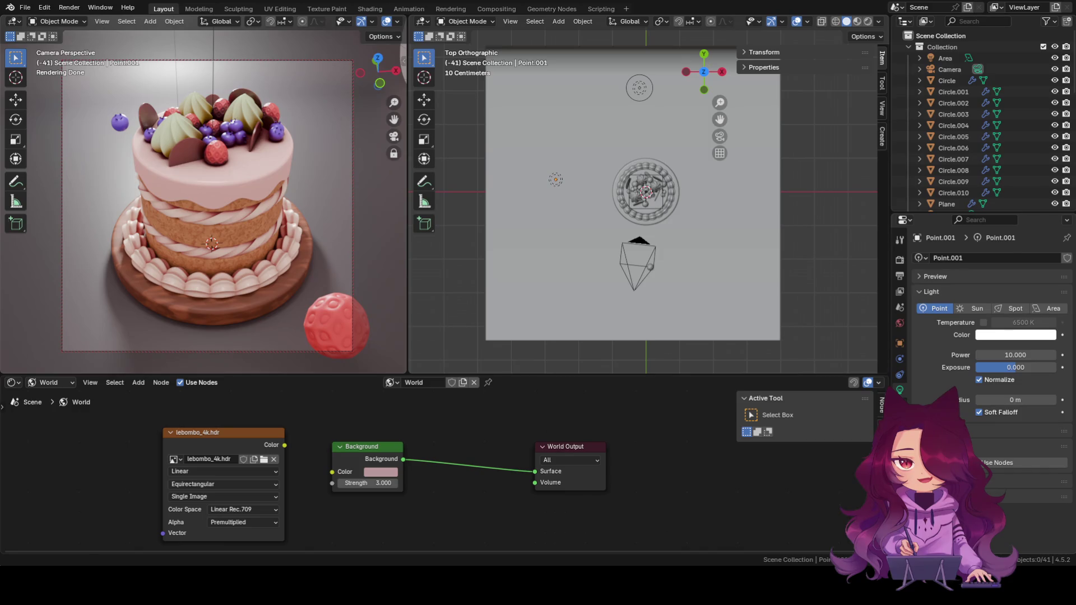
{"action": "left_click", "coordinate": [555, 179]}
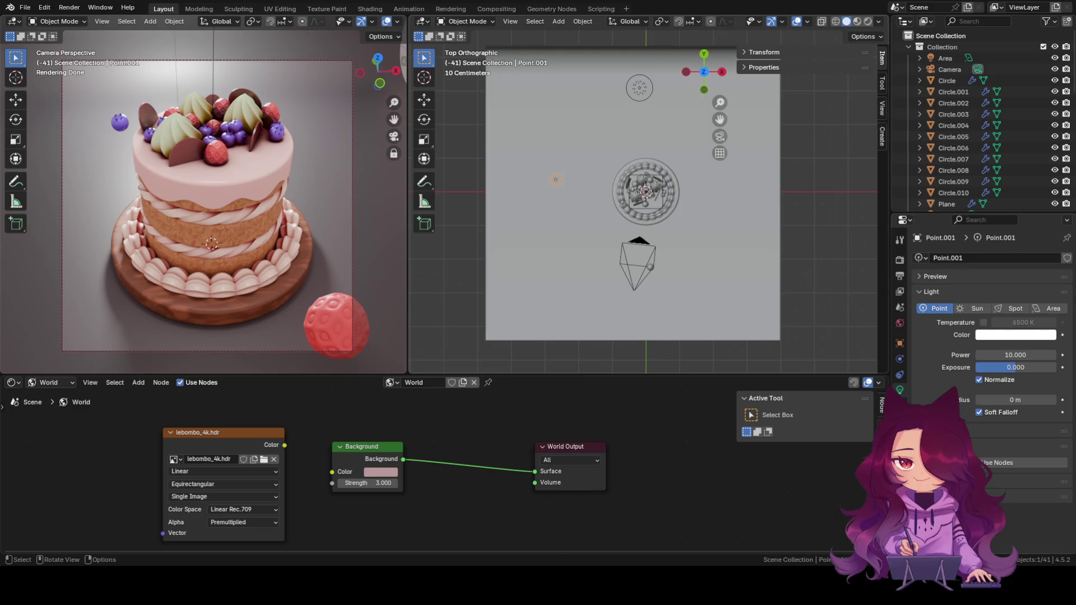
{"action": "key", "text": "g"}
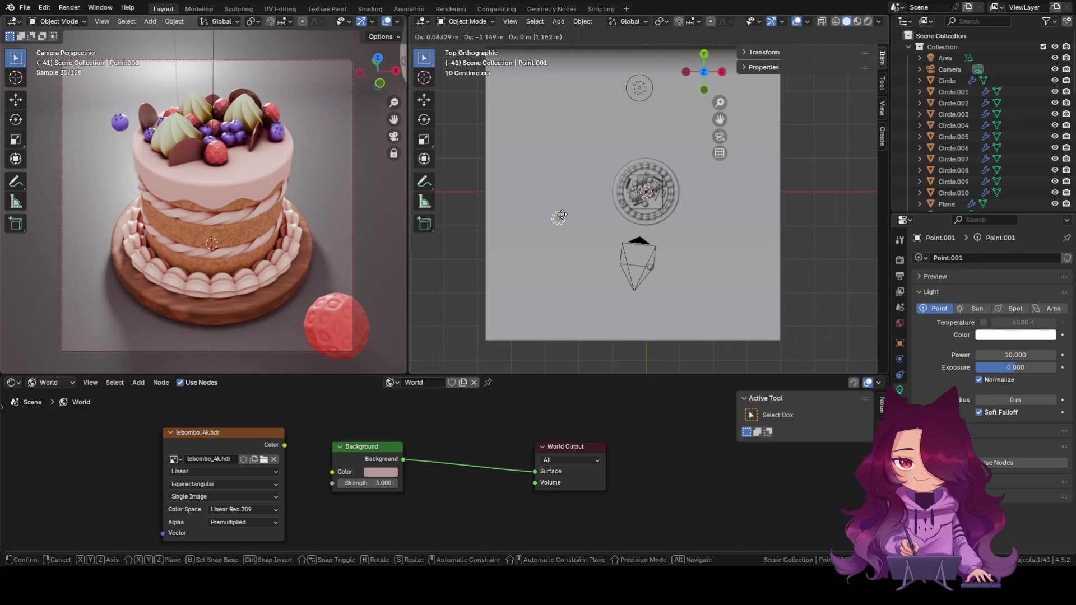
{"action": "left_click", "coordinate": [558, 220]}
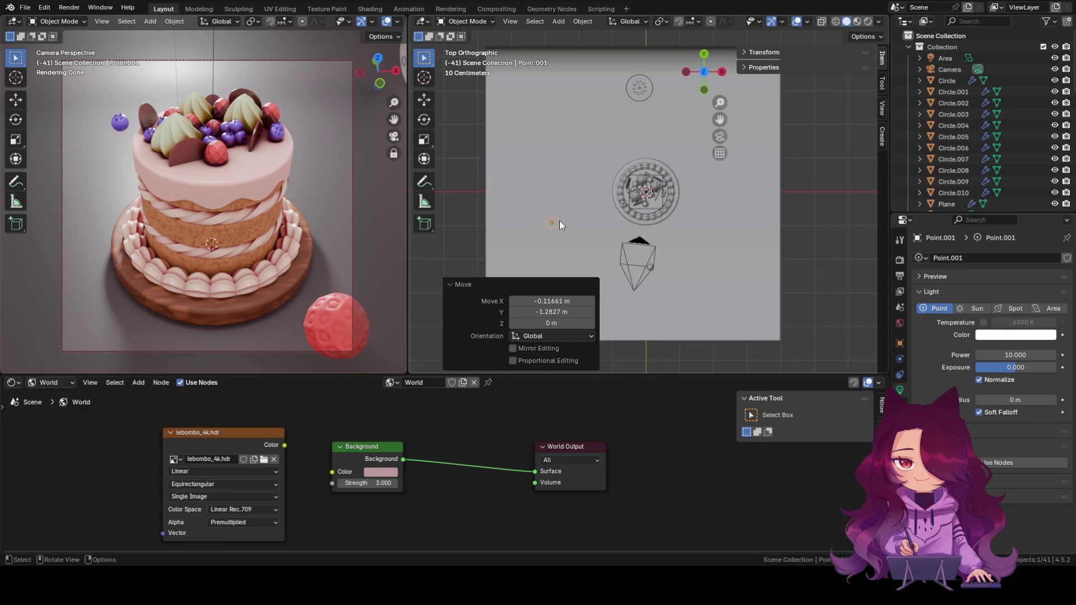
Duplicate Point.001 with Shift+D to start a third point light.
{"action": "key", "text": "g"}
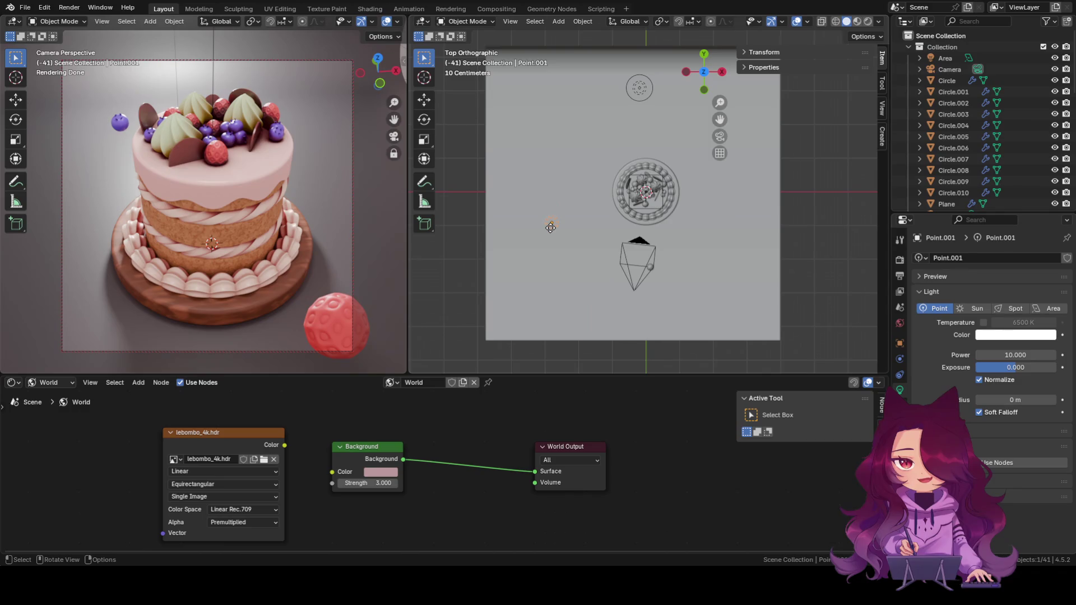
{"action": "key", "text": "shift+d"}
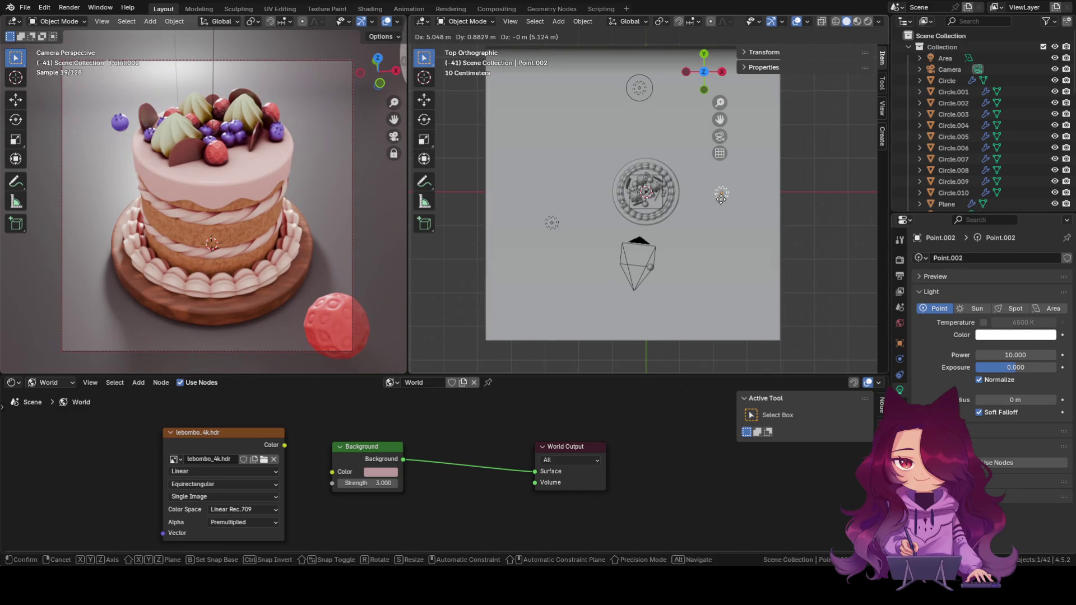
Place the duplicate Point.002 about 5 m right of the cake at exposure 7.397, then select the left light.
{"action": "left_click", "coordinate": [722, 215]}
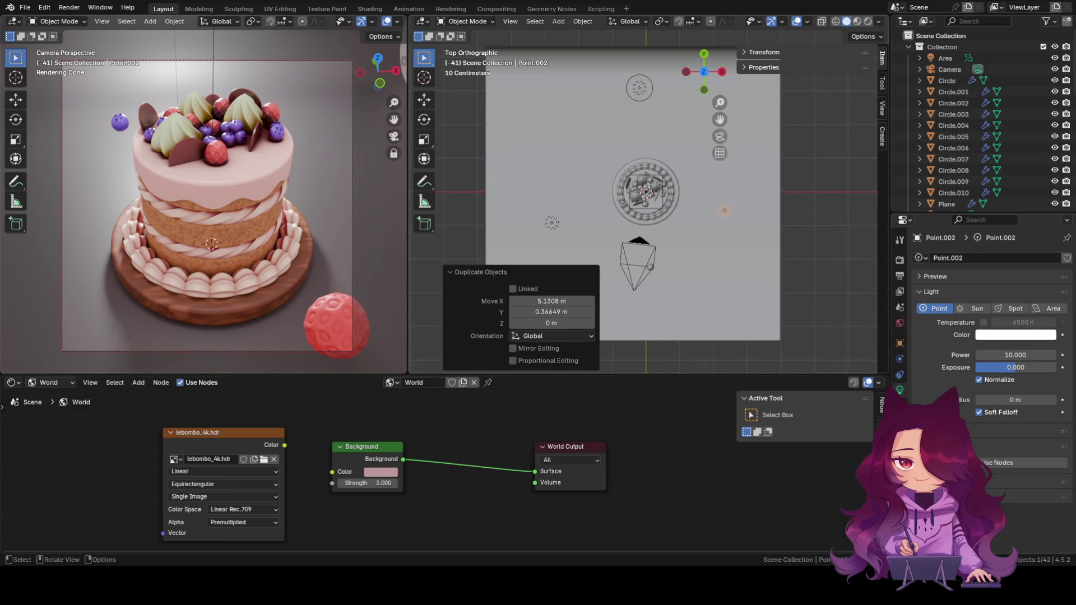
{"action": "left_click", "coordinate": [724, 210]}
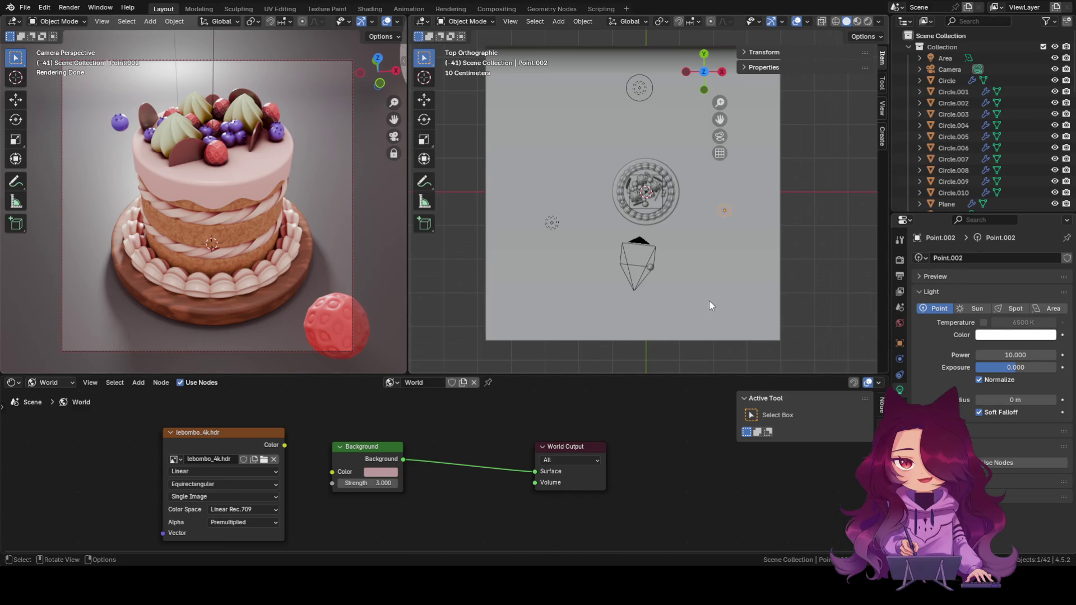
{"action": "mouse_move", "coordinate": [1014, 368]}
{"action": "left_mouse_down"}
{"action": "mouse_move", "coordinate": [1044, 368]}
{"action": "mouse_move", "coordinate": [1033, 366]}
{"action": "left_mouse_up"}
{"action": "left_click", "coordinate": [552, 222]}
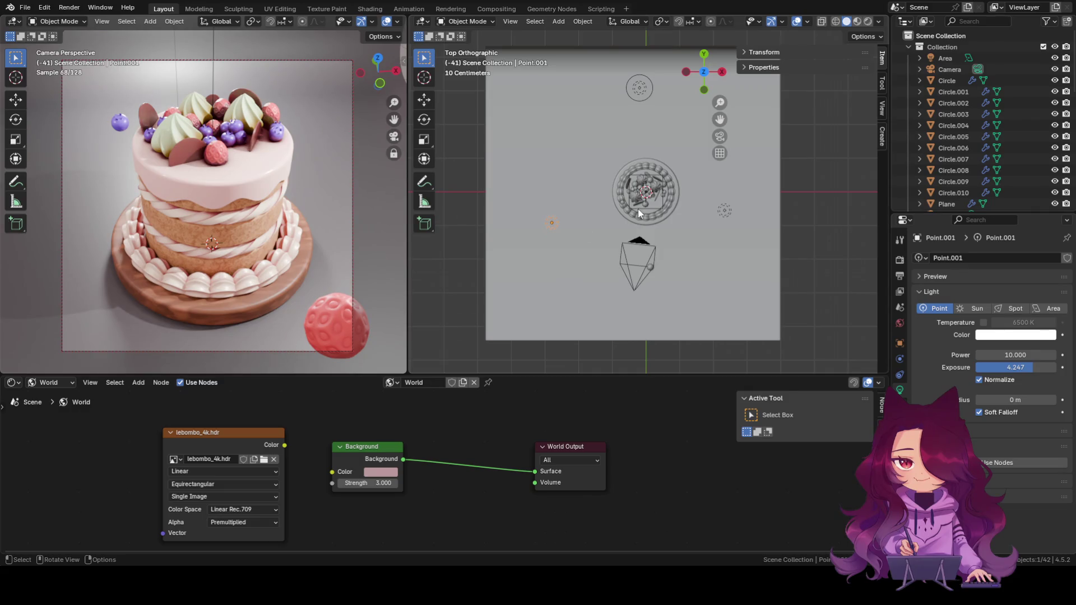
Enlarge the radius of the right, left (about 1.5 m) and top point lights with their gizmo rings.
{"action": "left_click", "coordinate": [725, 211]}
{"action": "left_click_drag", "start_coordinate": [728, 215], "coordinate": [757, 232]}
{"action": "left_click", "coordinate": [552, 224]}
{"action": "mouse_move", "coordinate": [558, 228]}
{"action": "left_mouse_down"}
{"action": "mouse_move", "coordinate": [598, 244]}
{"action": "mouse_move", "coordinate": [589, 204]}
{"action": "left_mouse_up"}
{"action": "left_click", "coordinate": [638, 88]}
{"action": "mouse_move", "coordinate": [648, 96]}
{"action": "left_mouse_down"}
{"action": "mouse_move", "coordinate": [673, 138]}
{"action": "mouse_move", "coordinate": [648, 138]}
{"action": "left_mouse_up"}
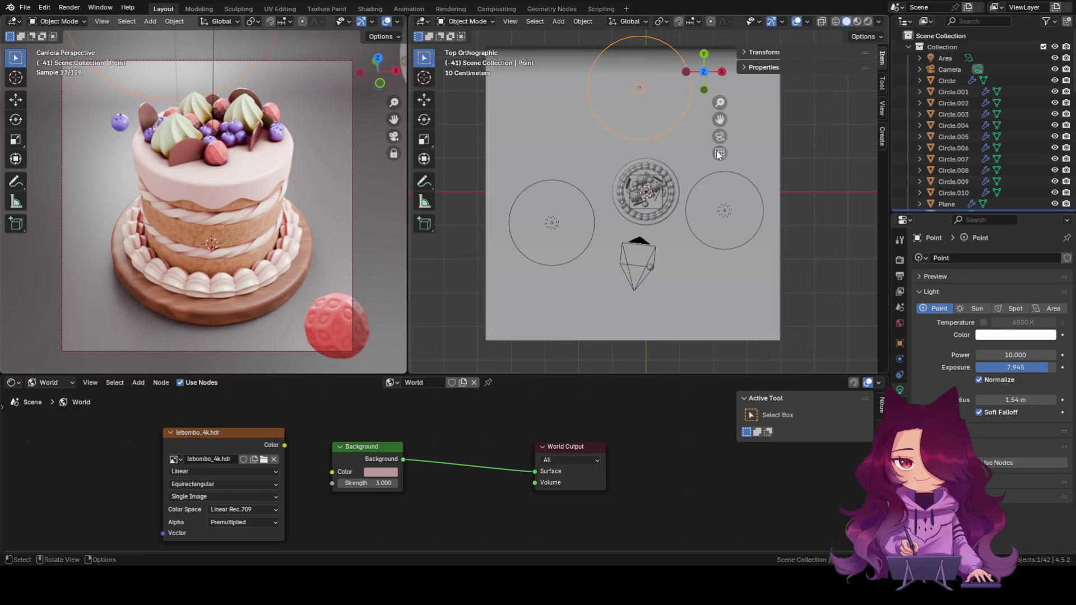
Shrink the right Point.002 light's radius back to about 0.396 m.
{"action": "left_click", "coordinate": [755, 182]}
{"action": "left_click_drag", "start_coordinate": [754, 183], "coordinate": [738, 200]}
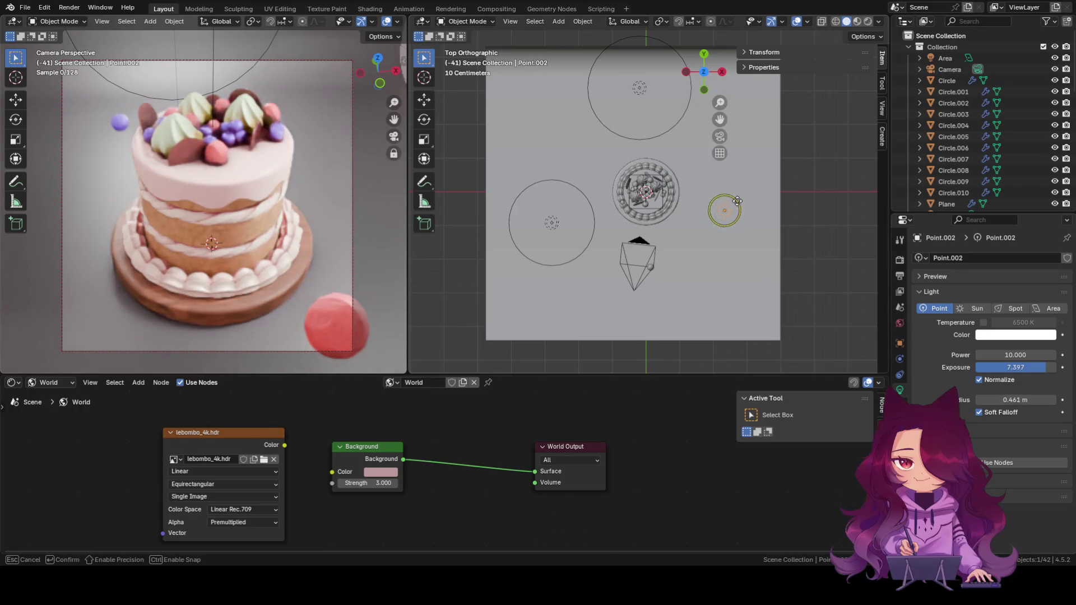
{"action": "left_click_drag", "start_coordinate": [737, 200], "coordinate": [735, 202]}
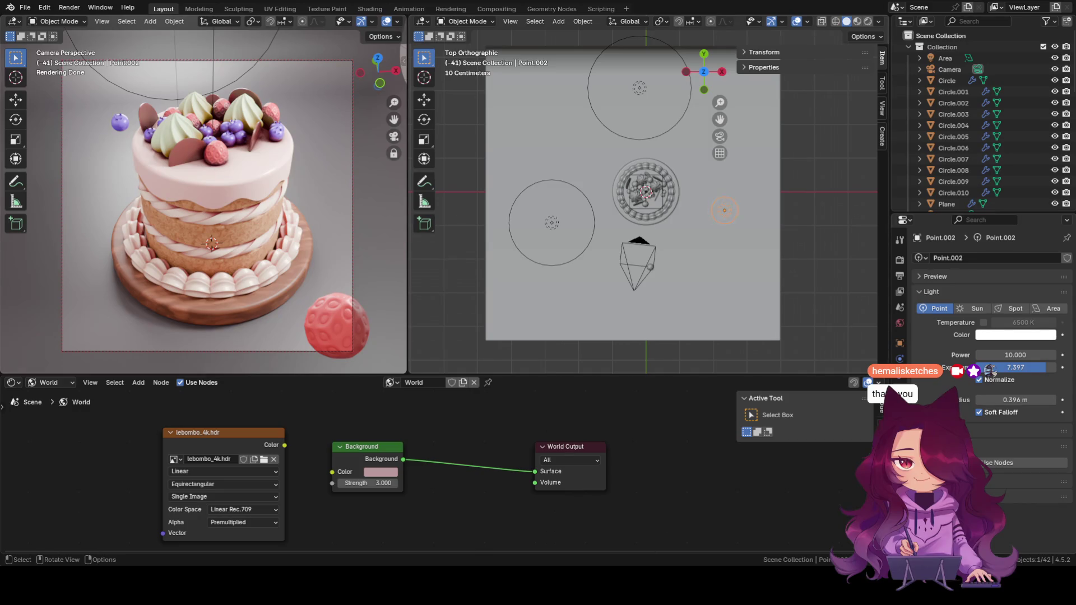
Shrink the left light's radius and enlarge the right light's to about 1 m.
{"action": "left_click", "coordinate": [557, 237]}
{"action": "left_click_drag", "start_coordinate": [568, 262], "coordinate": [556, 239]}
{"action": "left_click", "coordinate": [726, 221]}
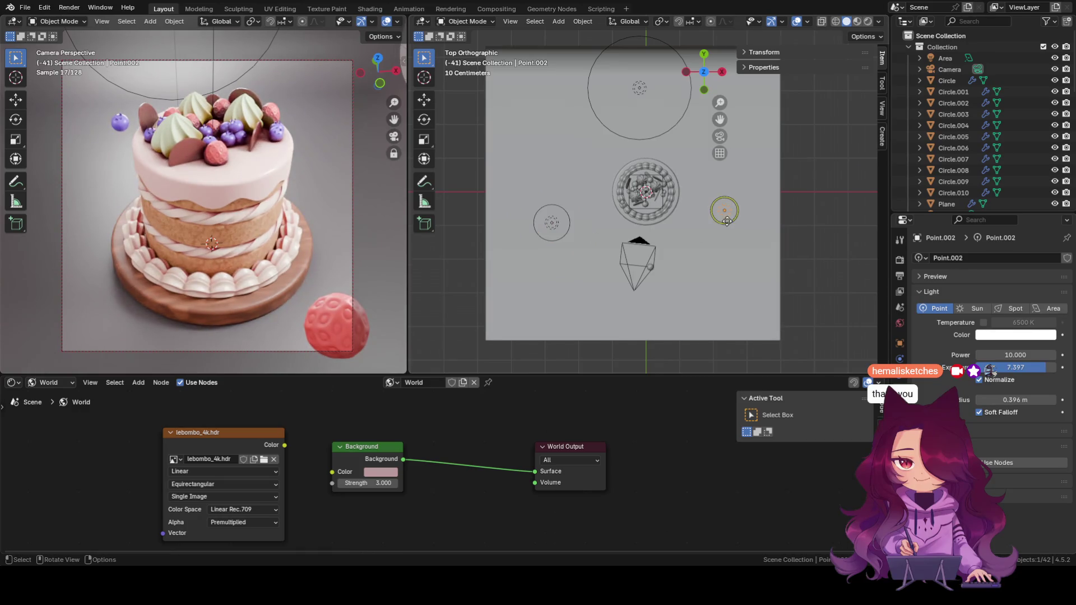
{"action": "left_click_drag", "start_coordinate": [726, 220], "coordinate": [736, 242]}
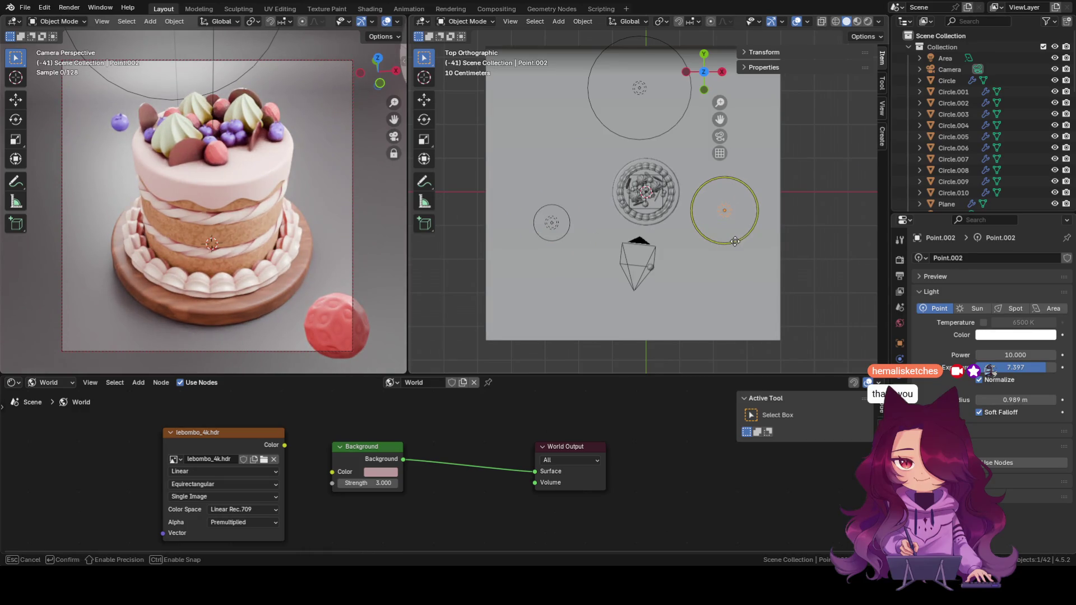
{"action": "left_click_drag", "start_coordinate": [735, 242], "coordinate": [729, 242]}
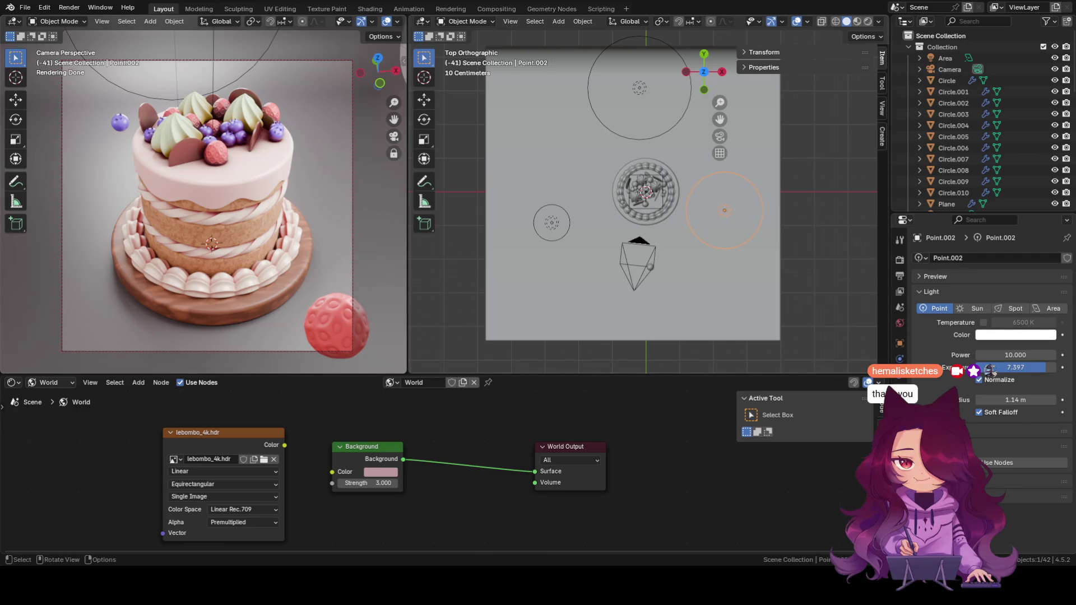
{"action": "left_click", "coordinate": [596, 192]}
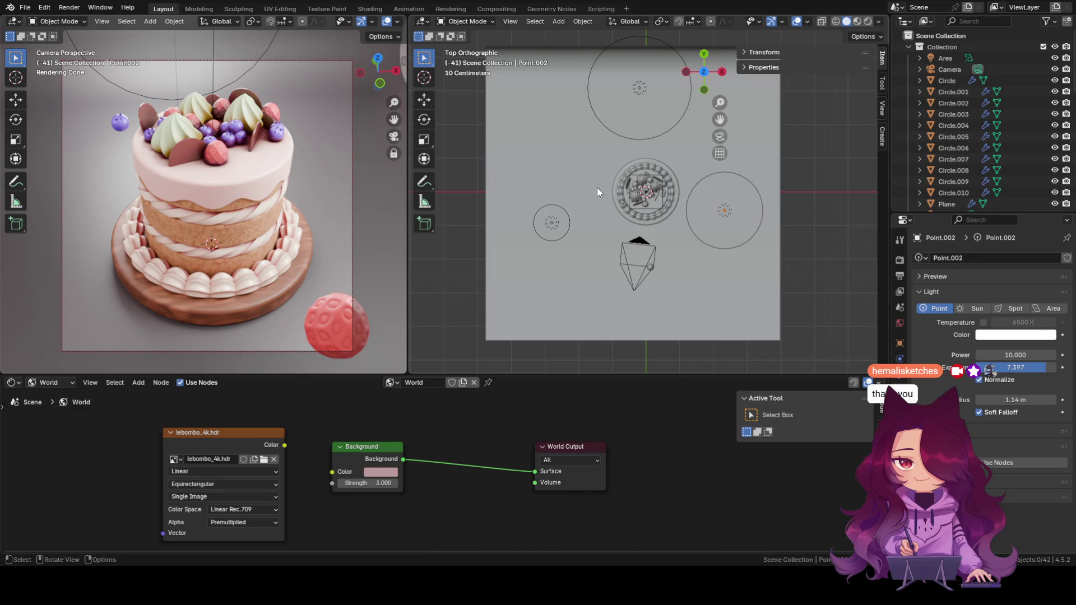
Shrink the top light's radius to about 0.4 m and the right light's to a small size.
{"action": "left_click", "coordinate": [646, 102]}
{"action": "mouse_move", "coordinate": [669, 133]}
{"action": "left_mouse_down"}
{"action": "mouse_move", "coordinate": [641, 87]}
{"action": "mouse_move", "coordinate": [750, 146]}
{"action": "left_mouse_up"}
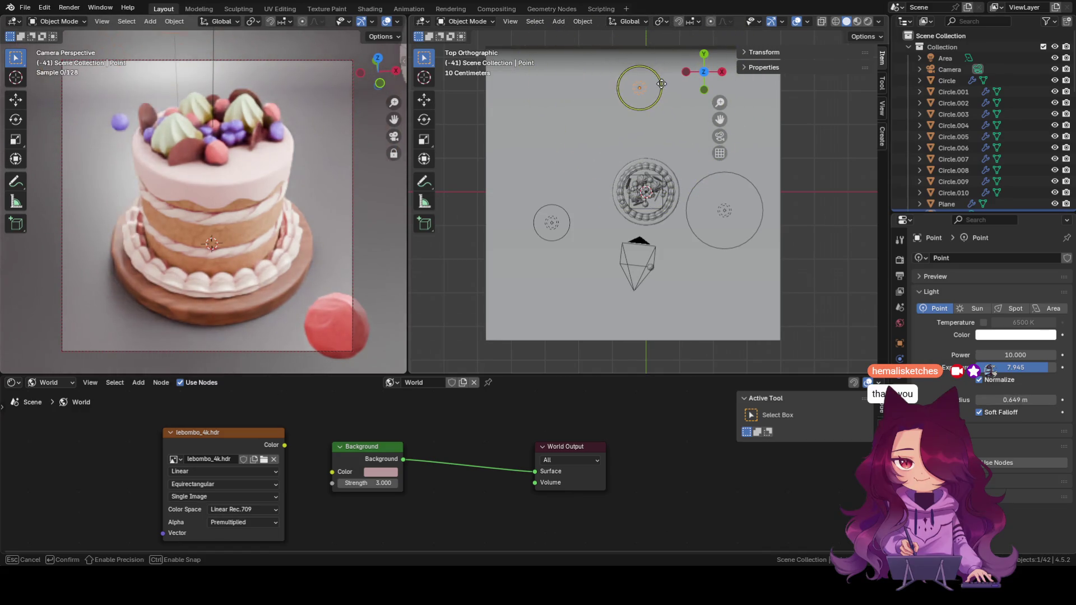
{"action": "left_click_drag", "start_coordinate": [750, 145], "coordinate": [649, 97]}
{"action": "left_click", "coordinate": [754, 231]}
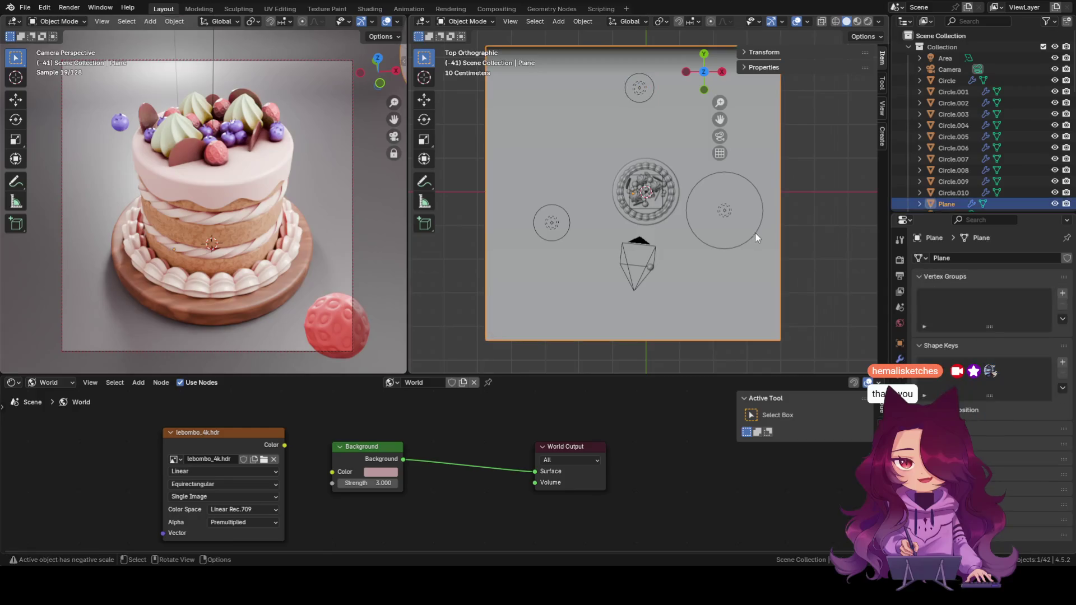
{"action": "mouse_move", "coordinate": [753, 231]}
{"action": "left_mouse_down"}
{"action": "mouse_move", "coordinate": [726, 213]}
{"action": "mouse_move", "coordinate": [732, 231]}
{"action": "mouse_move", "coordinate": [722, 223]}
{"action": "left_mouse_up"}
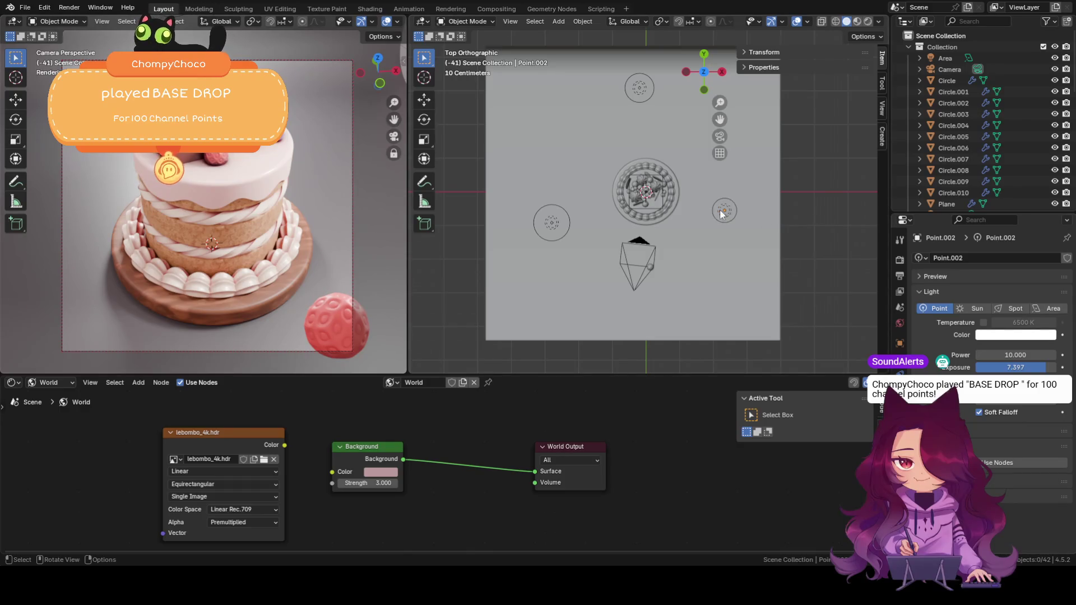
{"action": "left_click", "coordinate": [555, 223]}
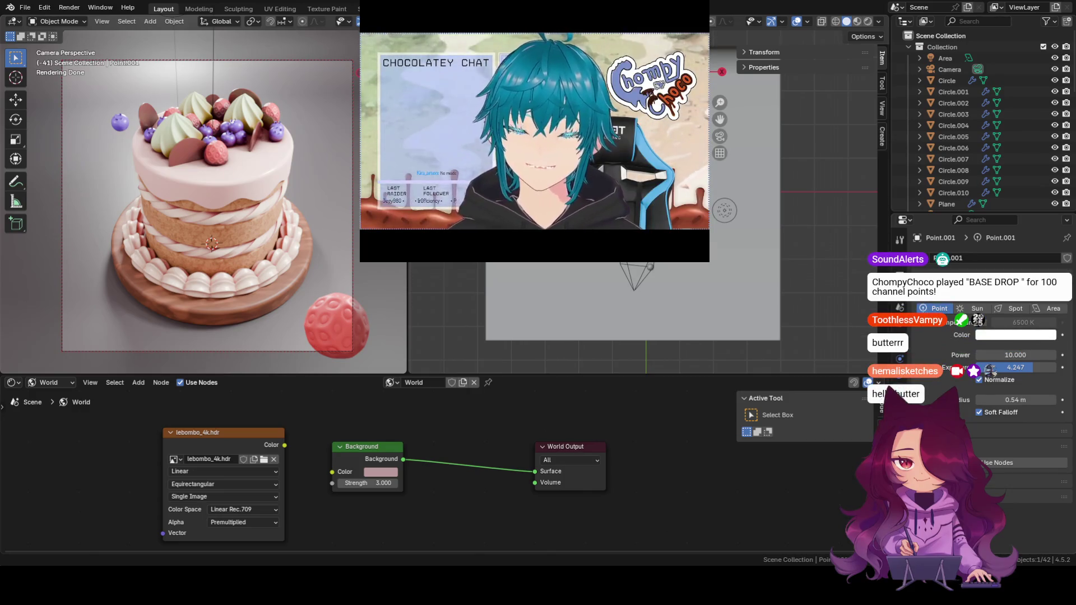
{"action": "left_click", "coordinate": [727, 212]}
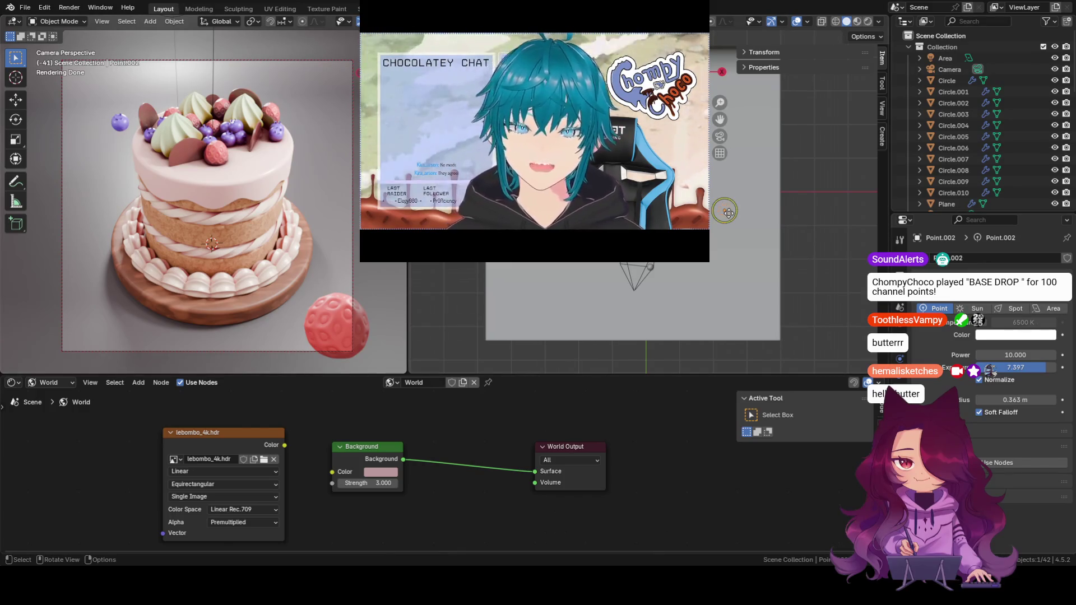
{"action": "left_click", "coordinate": [725, 211]}
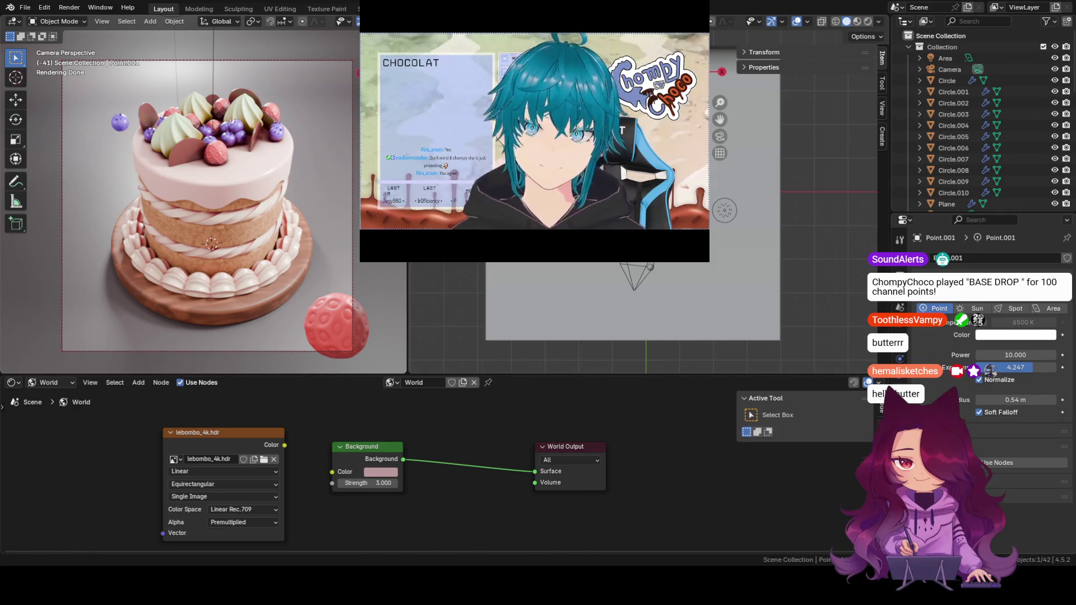
{"action": "left_click", "coordinate": [724, 210]}
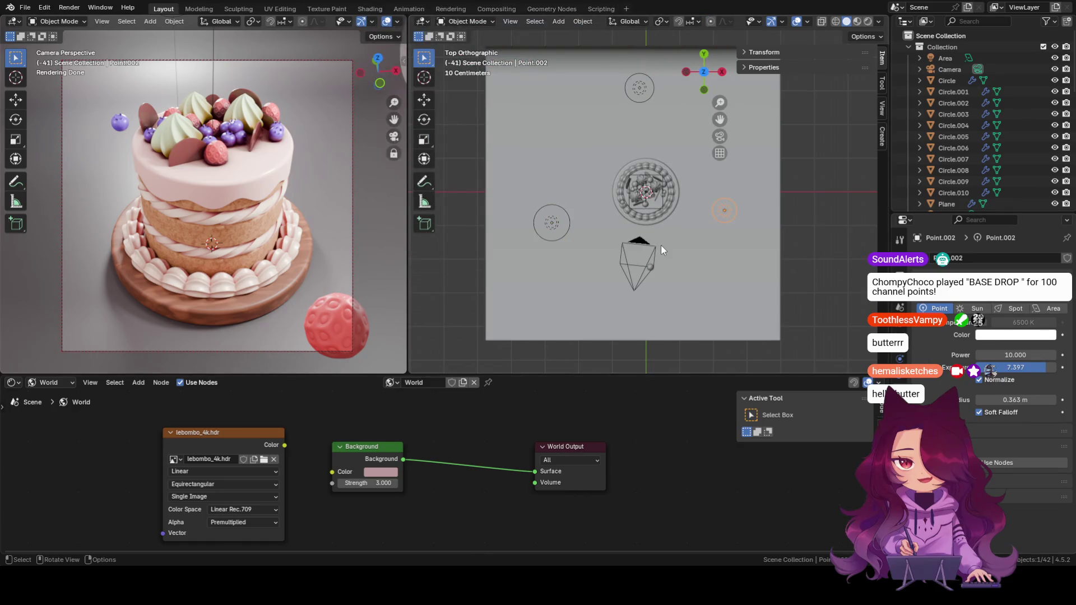
Move the right point light down to sit below right of the cake.
{"action": "left_click", "coordinate": [807, 204]}
{"action": "left_click", "coordinate": [722, 228]}
{"action": "left_click", "coordinate": [725, 214]}
{"action": "mouse_move", "coordinate": [727, 212]}
{"action": "left_mouse_down"}
{"action": "mouse_move", "coordinate": [707, 185]}
{"action": "mouse_move", "coordinate": [690, 242]}
{"action": "left_mouse_up"}
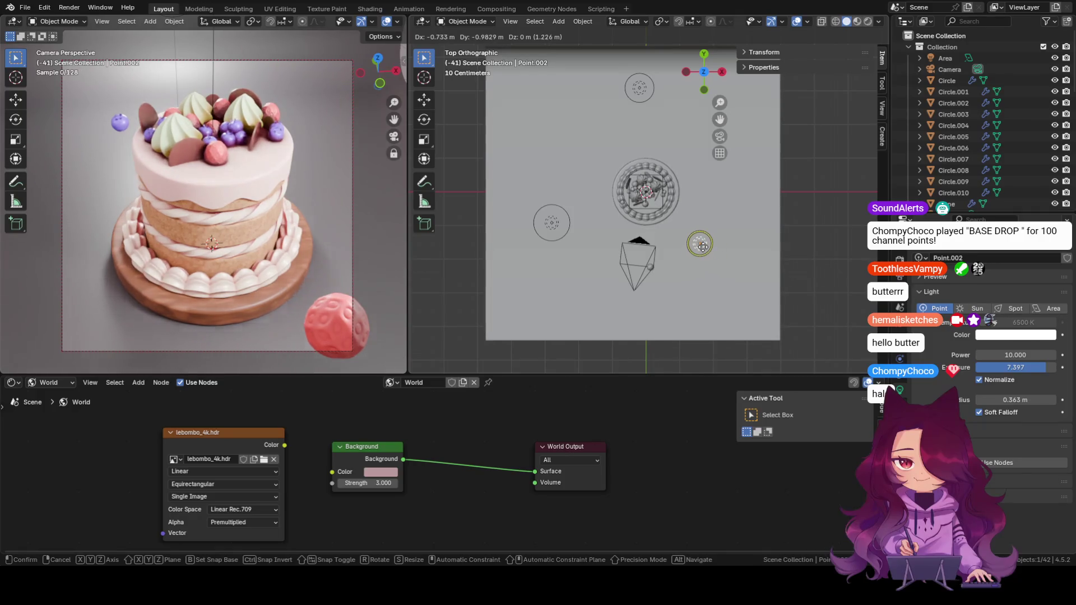
{"action": "left_click_drag", "start_coordinate": [691, 242], "coordinate": [699, 244]}
Move the left light lower left and the top light nearer the cake, leaving the backdrop plane active.
{"action": "mouse_move", "coordinate": [554, 224]}
{"action": "left_mouse_down"}
{"action": "mouse_move", "coordinate": [505, 252]}
{"action": "mouse_move", "coordinate": [534, 253]}
{"action": "left_mouse_up"}
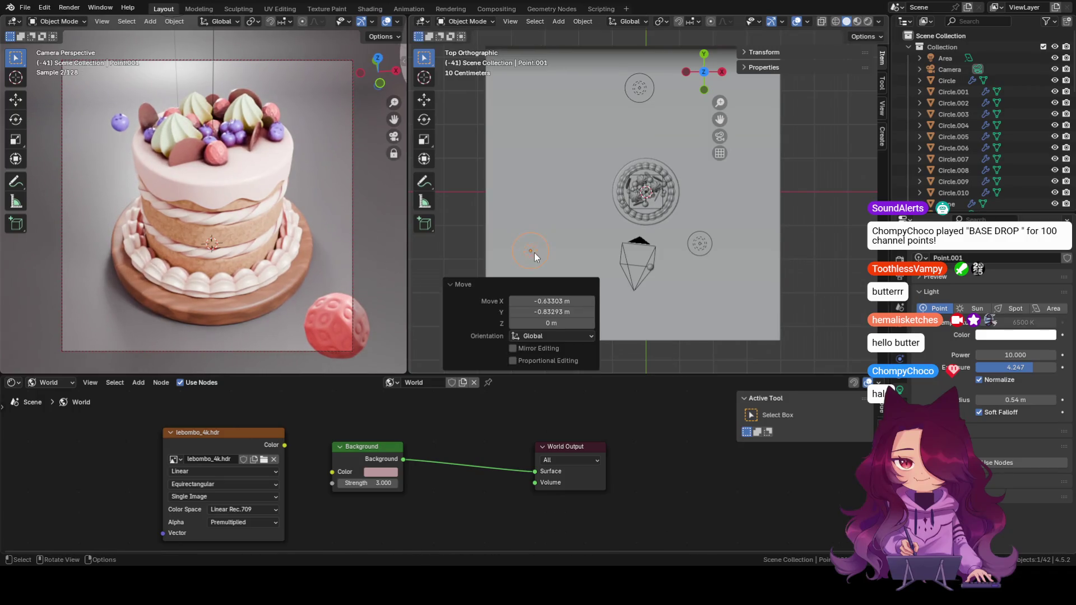
{"action": "left_click", "coordinate": [790, 232]}
{"action": "mouse_move", "coordinate": [642, 91]}
{"action": "left_mouse_down"}
{"action": "mouse_move", "coordinate": [653, 156]}
{"action": "mouse_move", "coordinate": [651, 142]}
{"action": "left_mouse_up"}
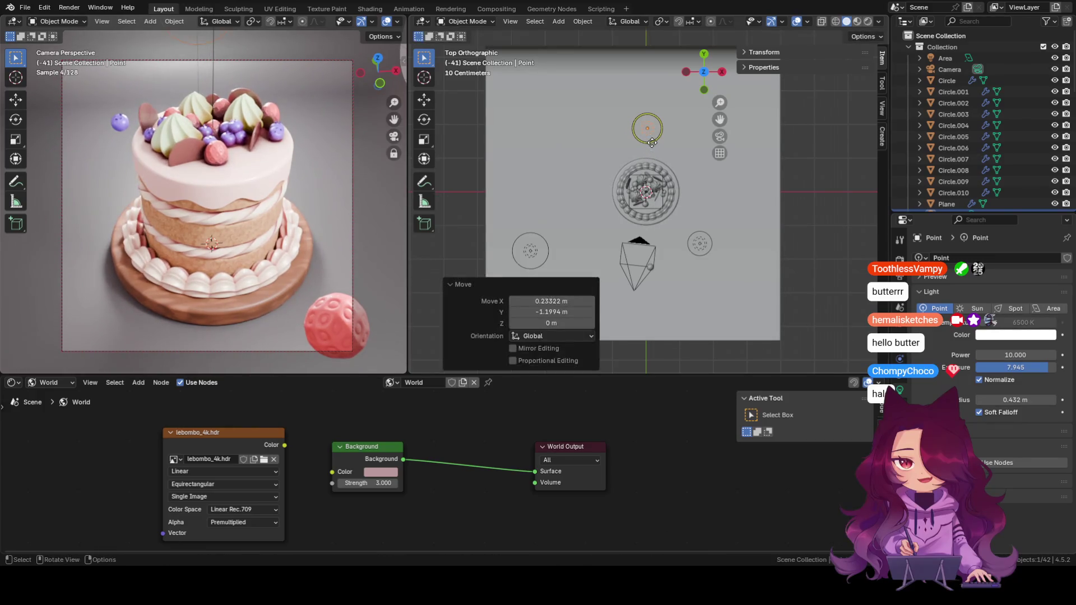
{"action": "left_click", "coordinate": [775, 176]}
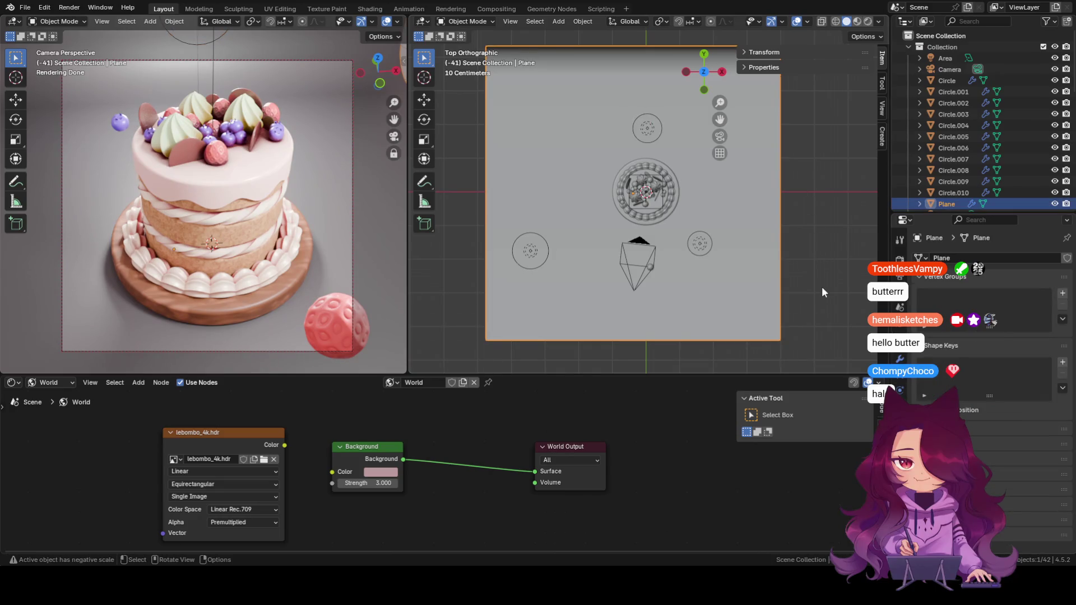
Orbit to the front orthographic view and frame the cake to check light heights.
{"action": "middle_click_drag", "start_coordinate": [796, 285], "coordinate": [804, 142]}
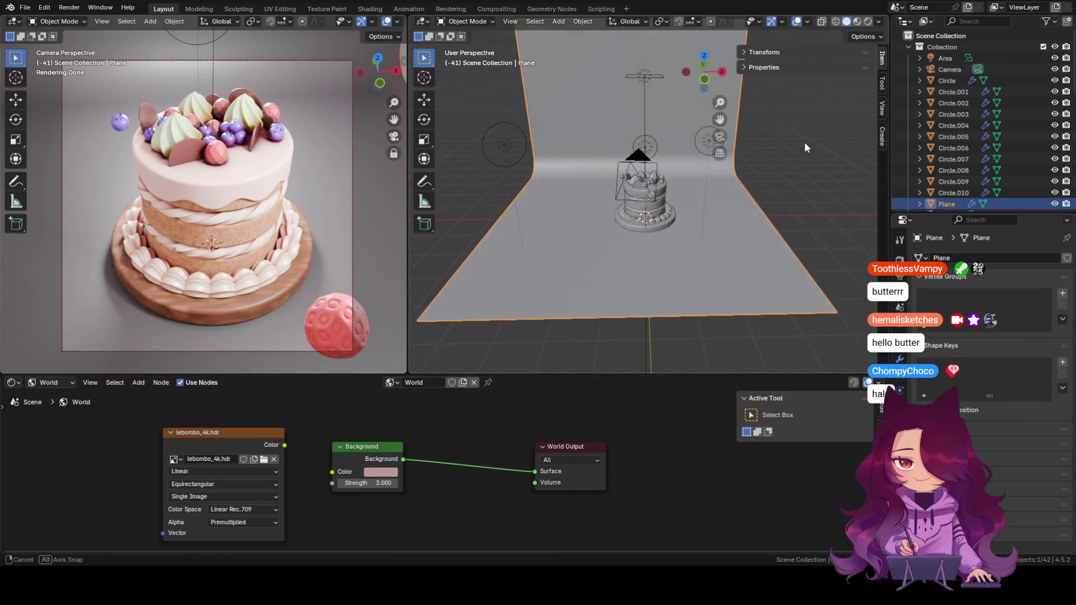
{"action": "middle_click_drag", "start_coordinate": [826, 107], "coordinate": [816, 108]}
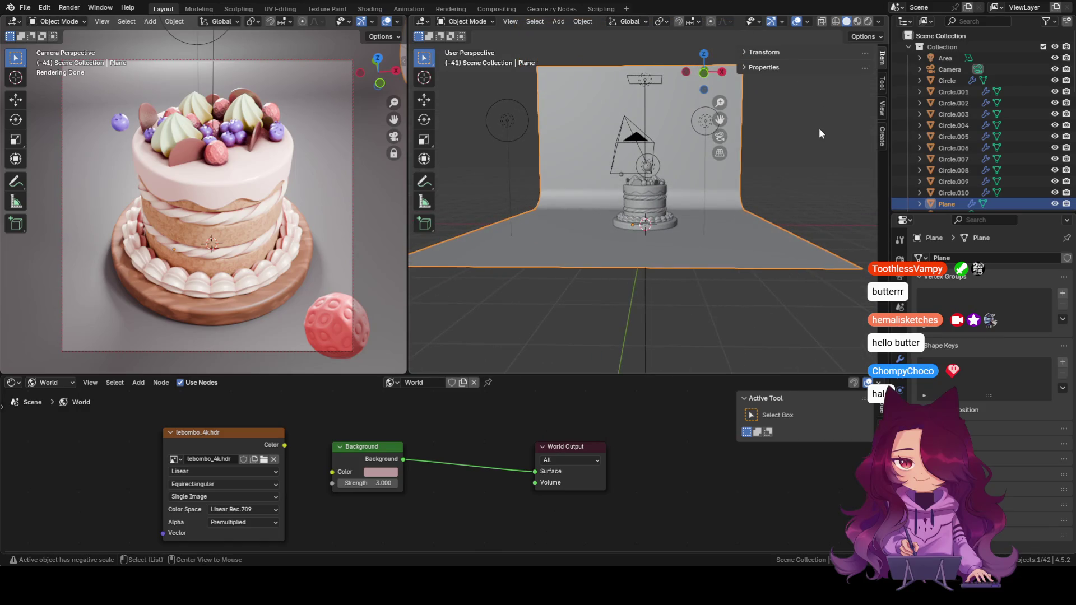
{"action": "middle_click_drag", "start_coordinate": [819, 128], "coordinate": [826, 158], "text": "alt"}
{"action": "middle_click_drag", "start_coordinate": [818, 205], "coordinate": [677, 213], "text": "alt"}
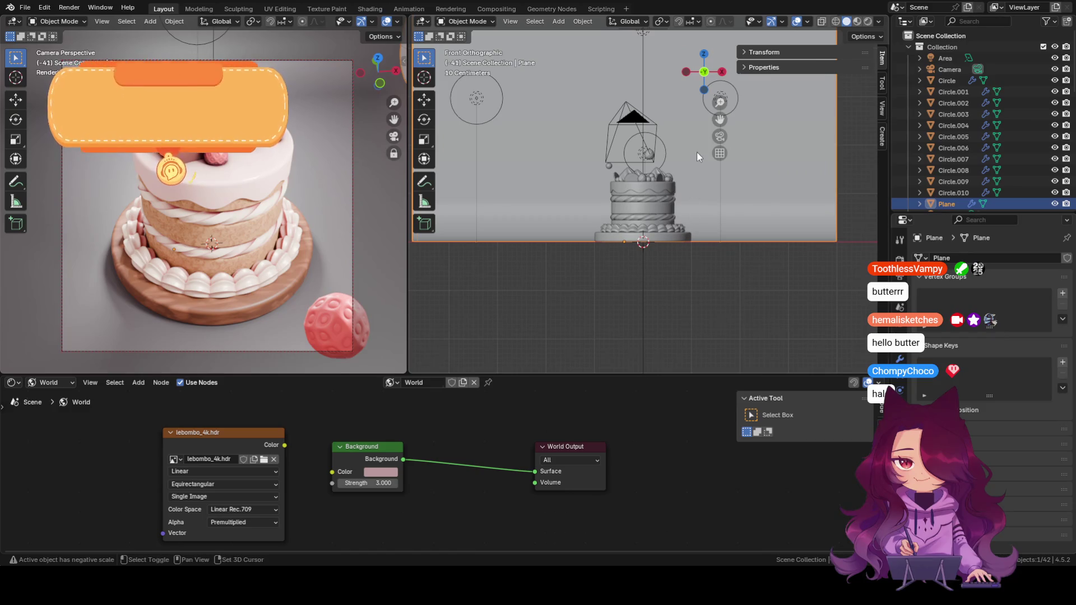
{"action": "middle_click_drag", "start_coordinate": [693, 157], "coordinate": [698, 230], "text": "shift"}
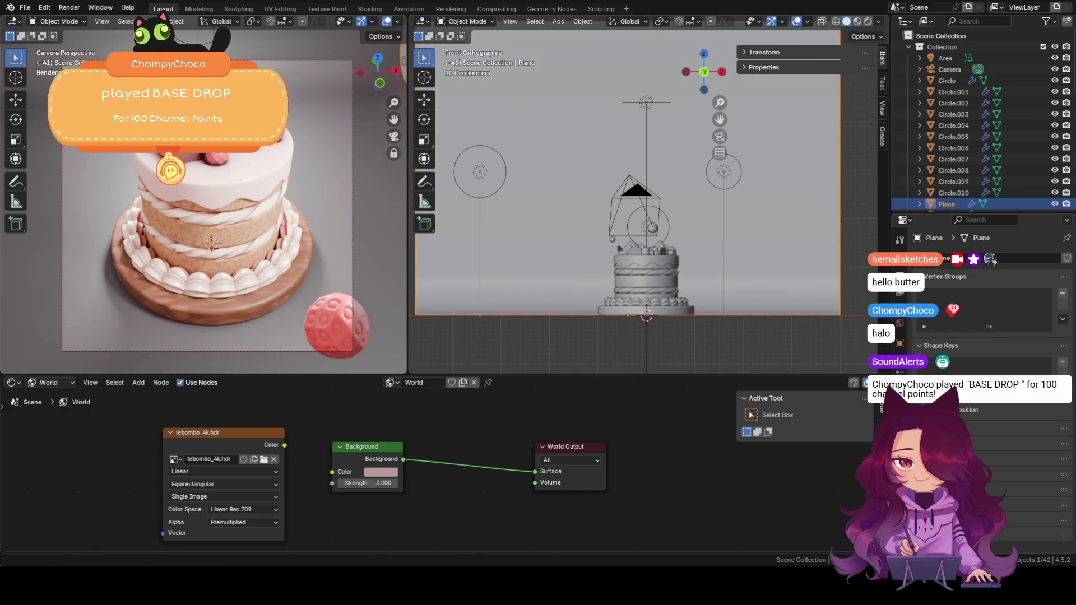